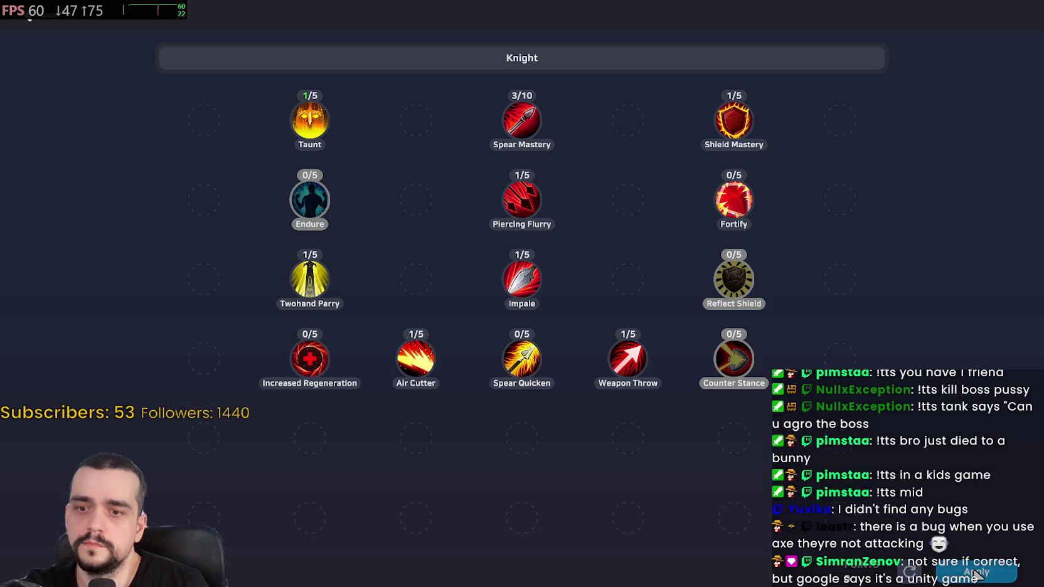
# Step: Close the skill tree, taunt the nearby birds and attack the first bird with skills 1–5
pyautogui.press('Escape')
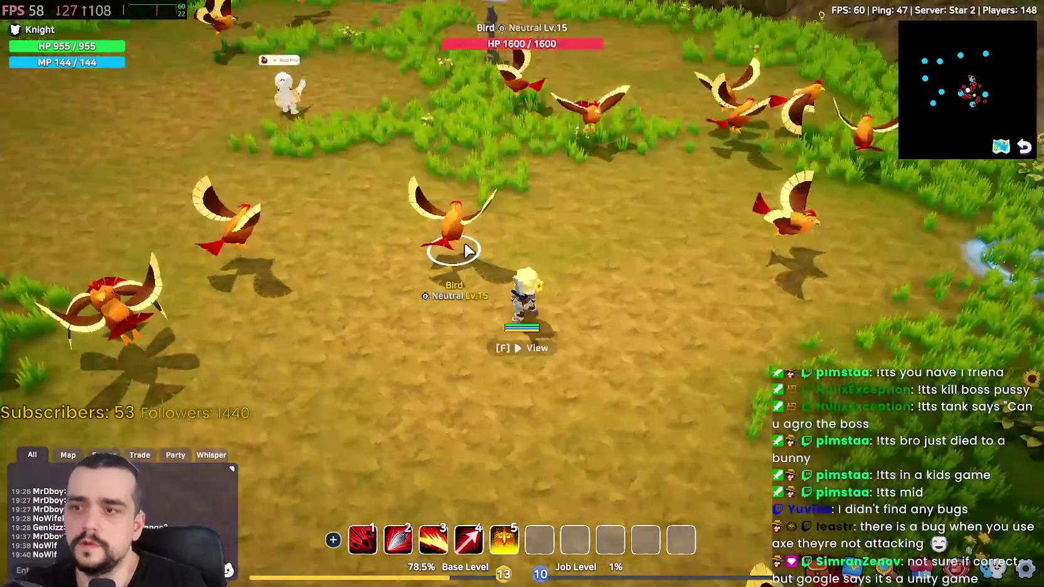
pyautogui.press('5')
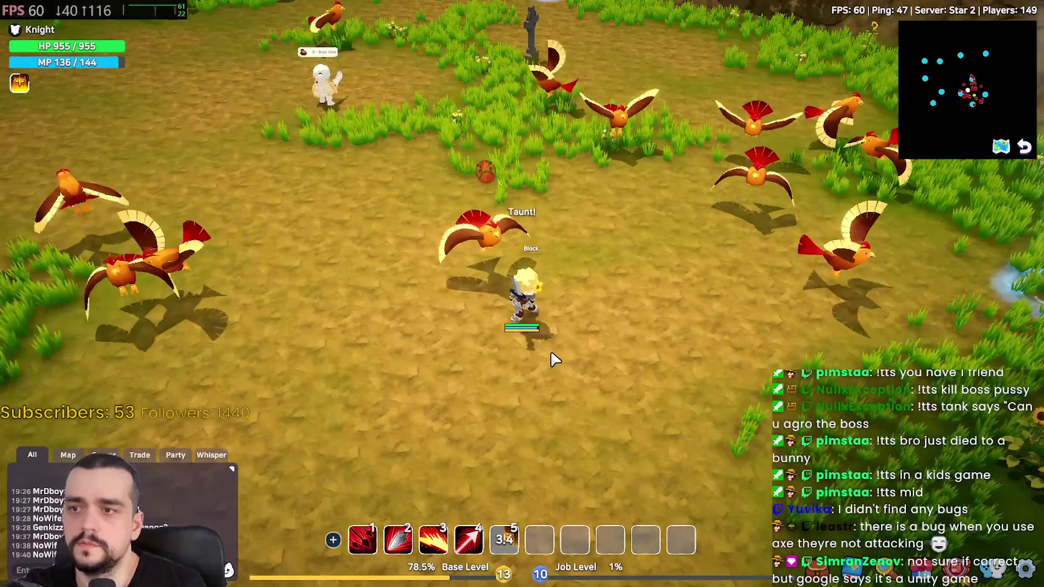
pyautogui.press('2')
pyautogui.press('3')
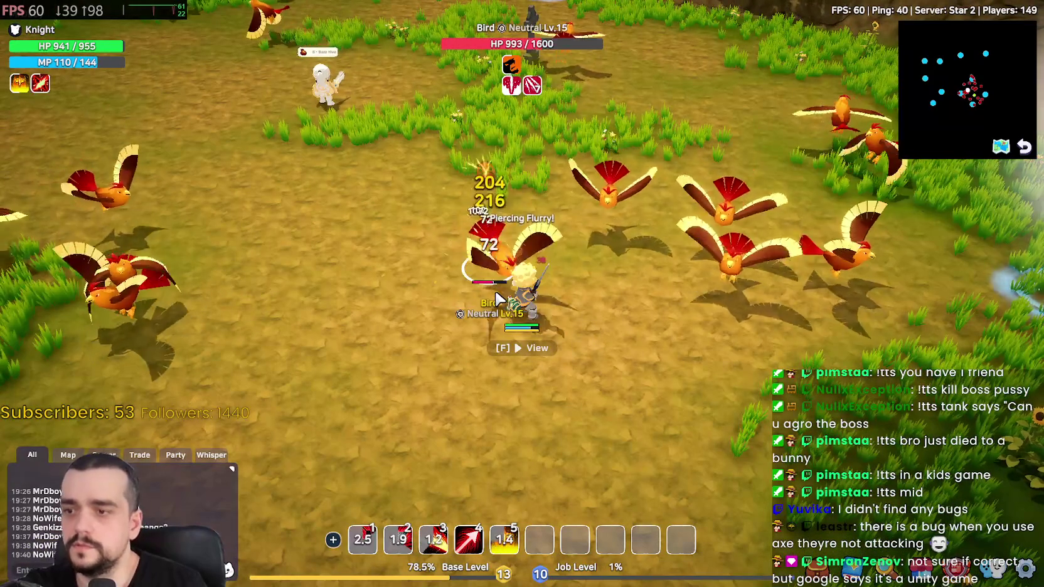
pyautogui.press('4')
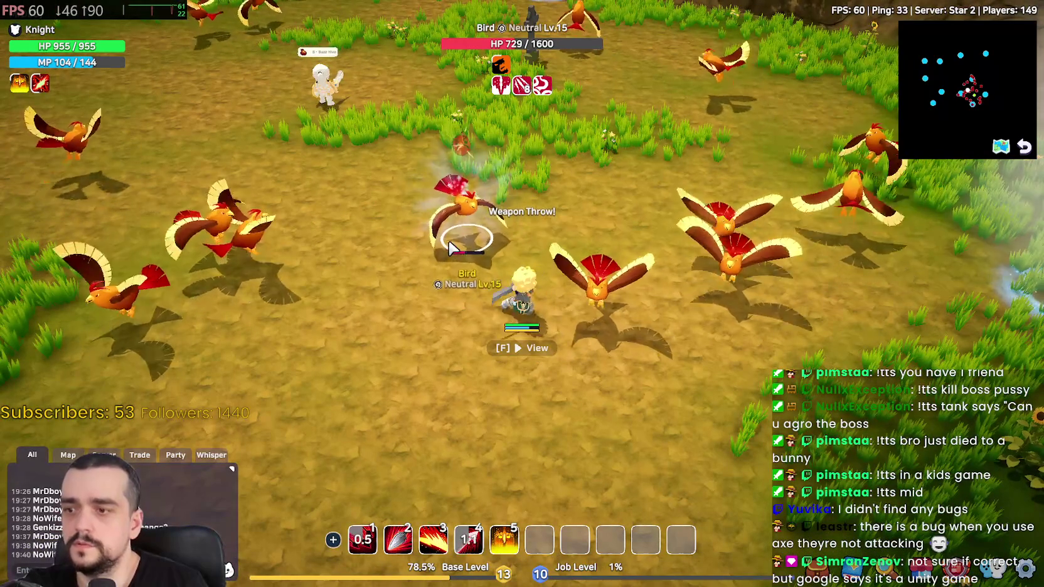
pyautogui.press('2')
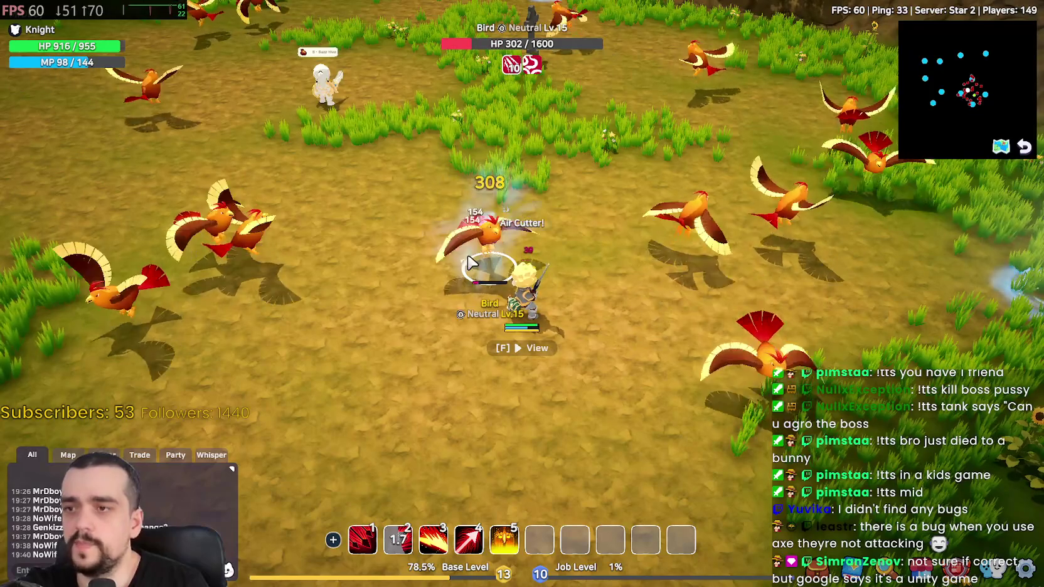
pyautogui.press('1')
pyautogui.press('3')
pyautogui.press('Escape')
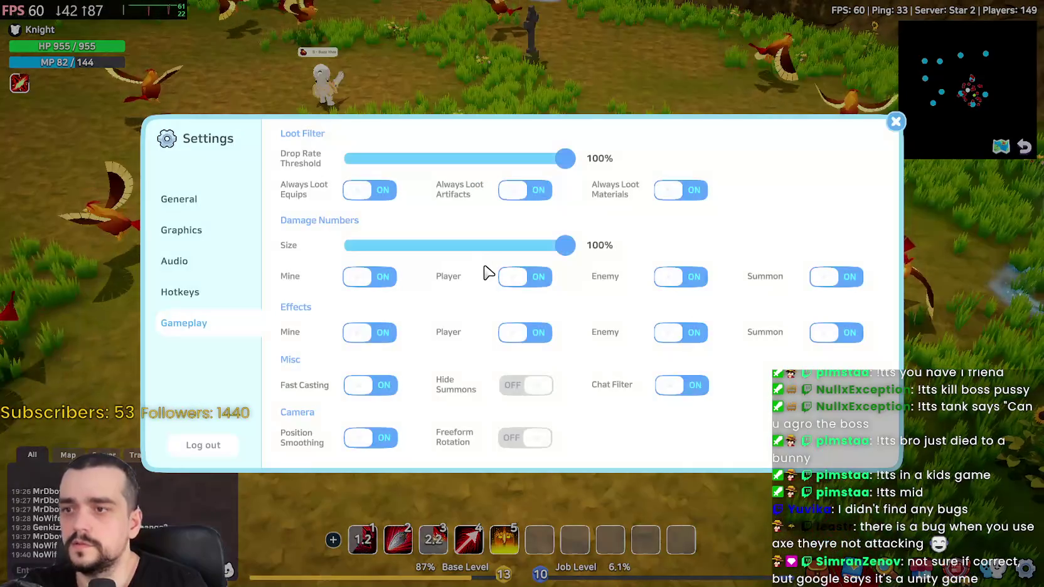
pyautogui.press('Escape')
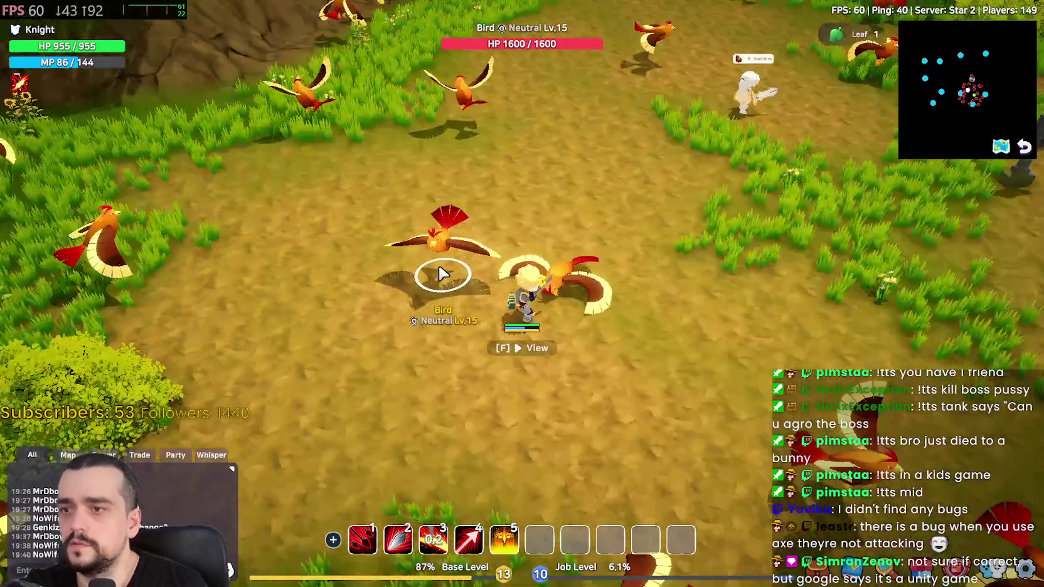
# Step: Attack a new bird with Weapon Throw, Impale and Air Cutter, finishing it with Piercing Flurry
pyautogui.press('4')
pyautogui.press('1')
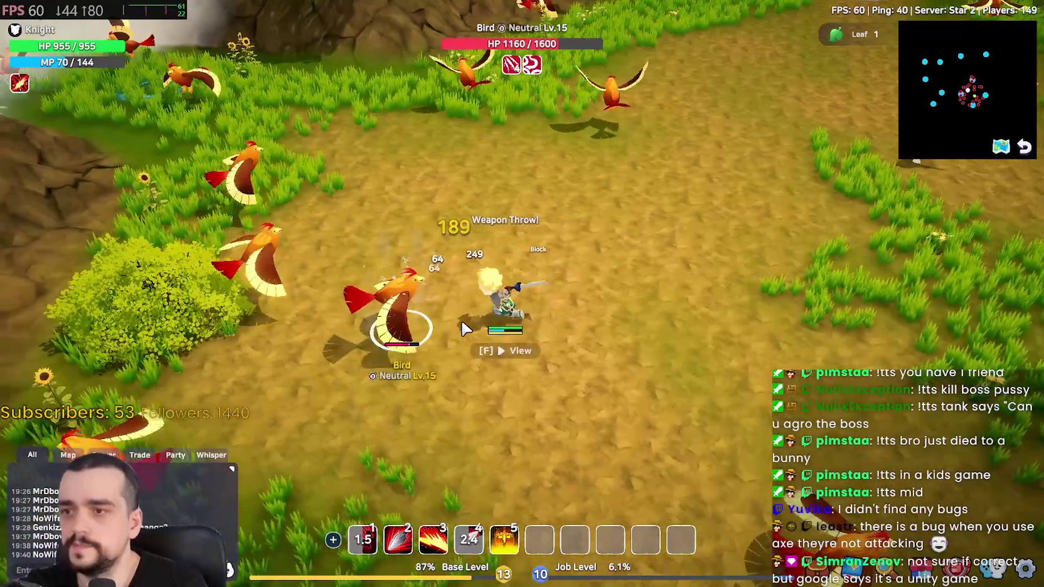
pyautogui.press('3')
pyautogui.press('2')
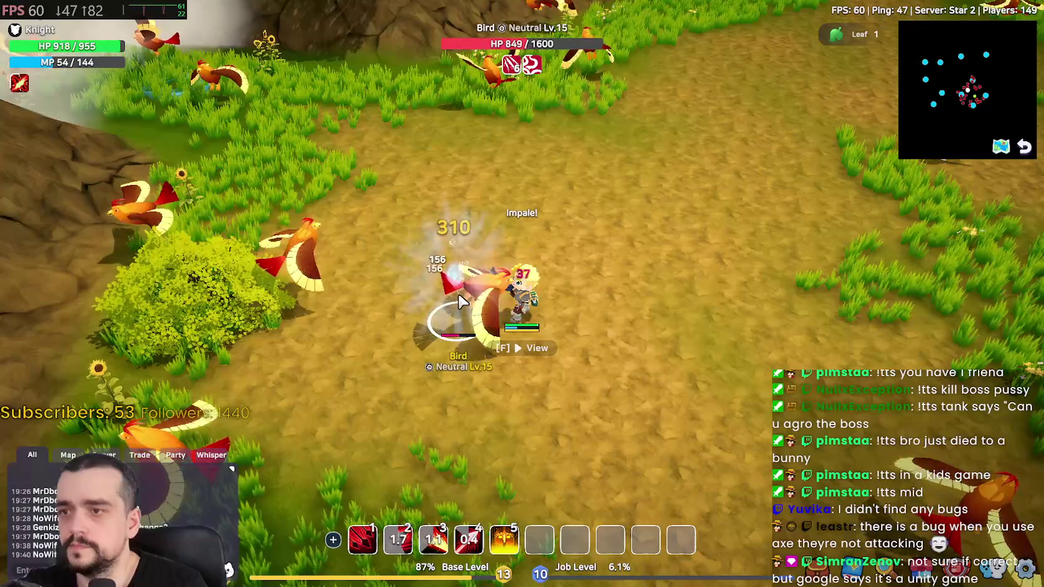
pyautogui.press('1')
pyautogui.press('4')
pyautogui.press('3')
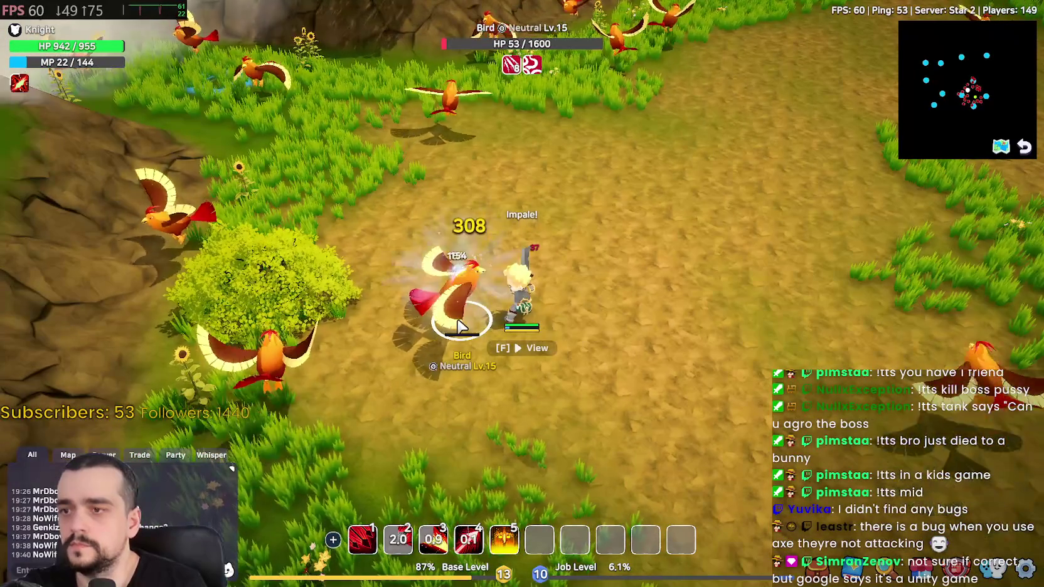
pyautogui.press('1')
# Step: Move to the next bird, hit it with Impale and finish it, then check the inventory
pyautogui.press('w')
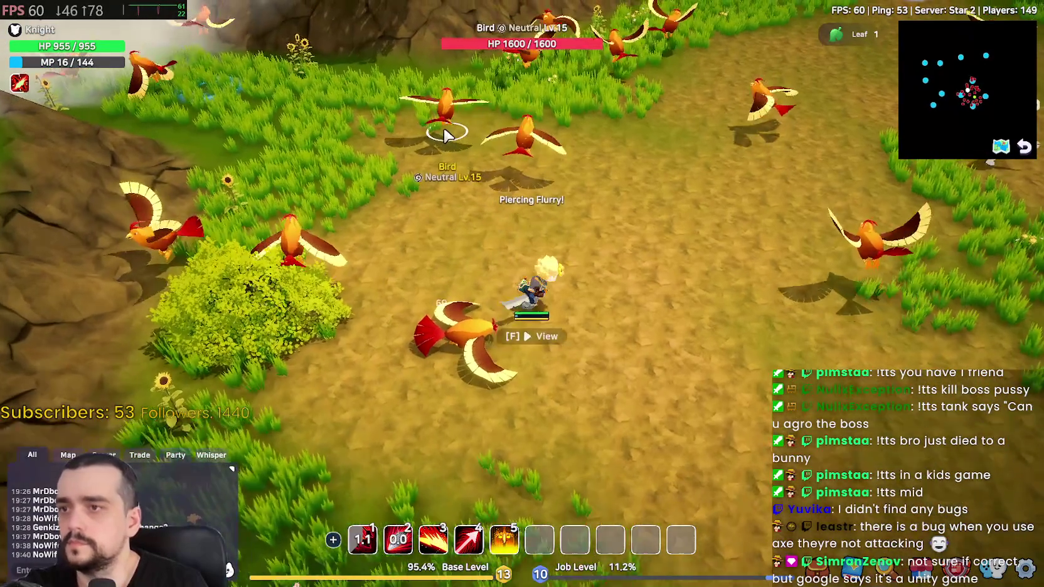
pyautogui.press('2')
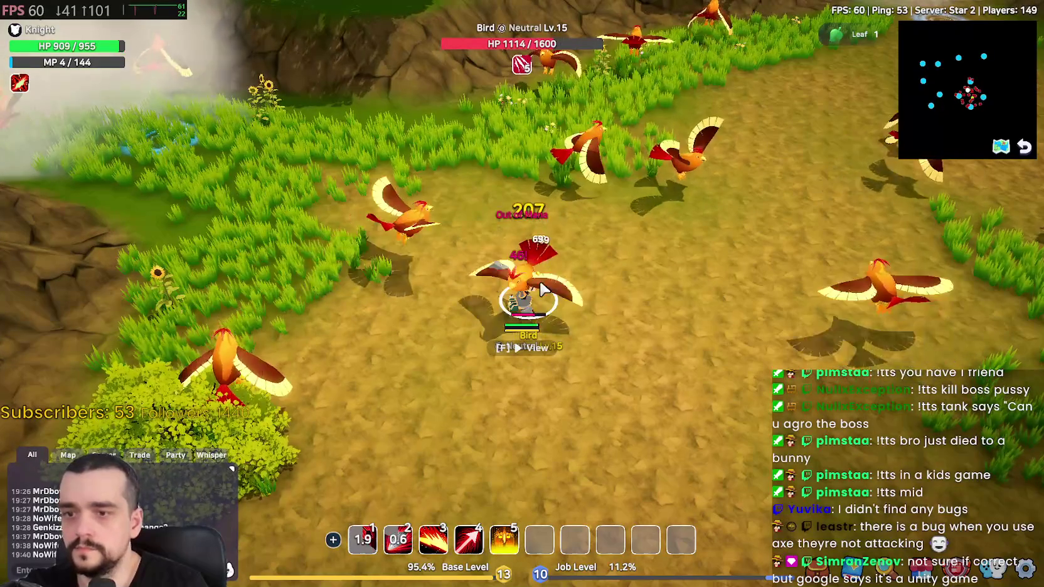
pyautogui.press('k')
pyautogui.press('k')
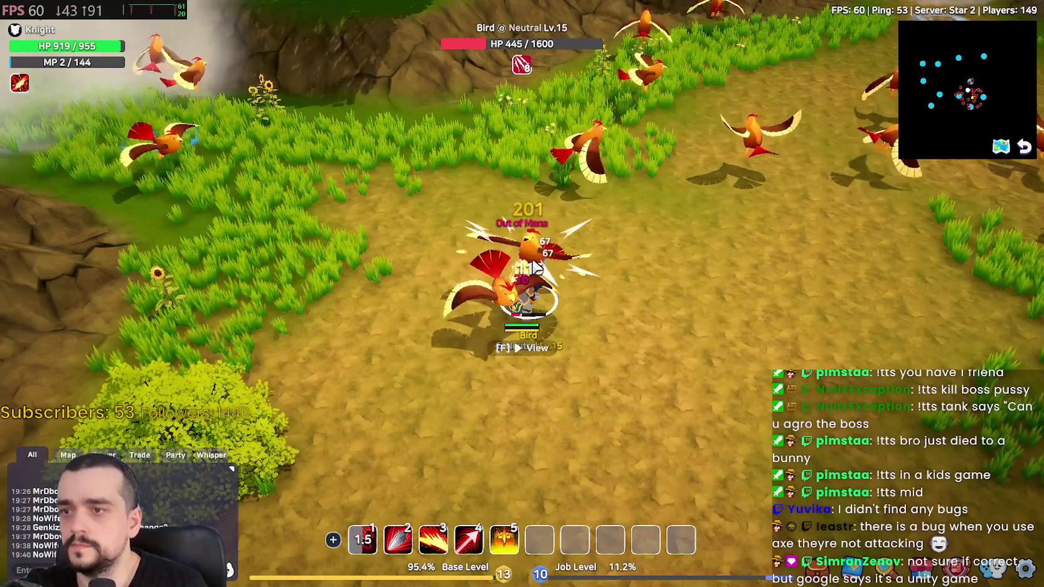
pyautogui.press('w')
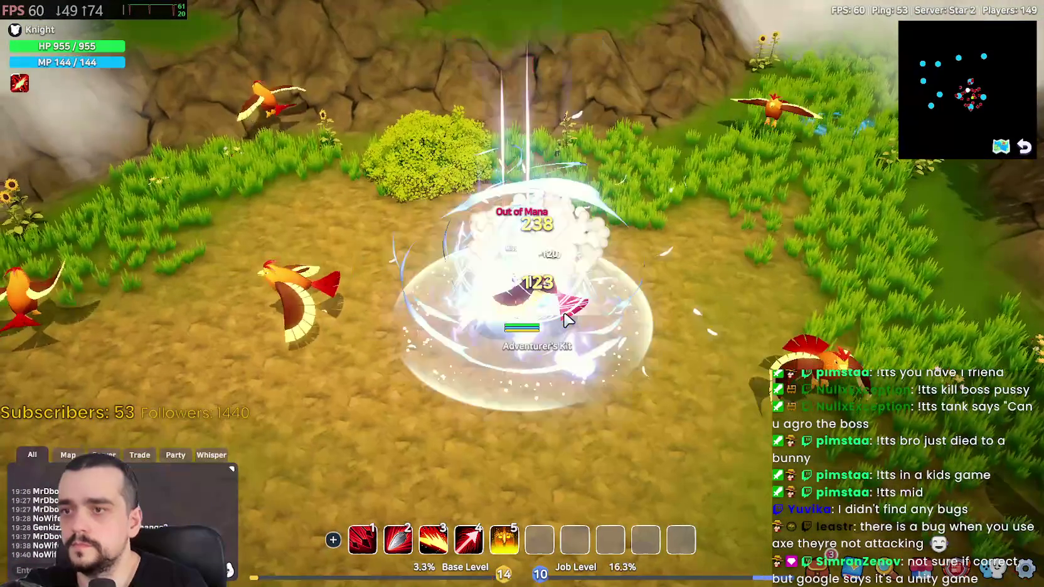
pyautogui.press('w')
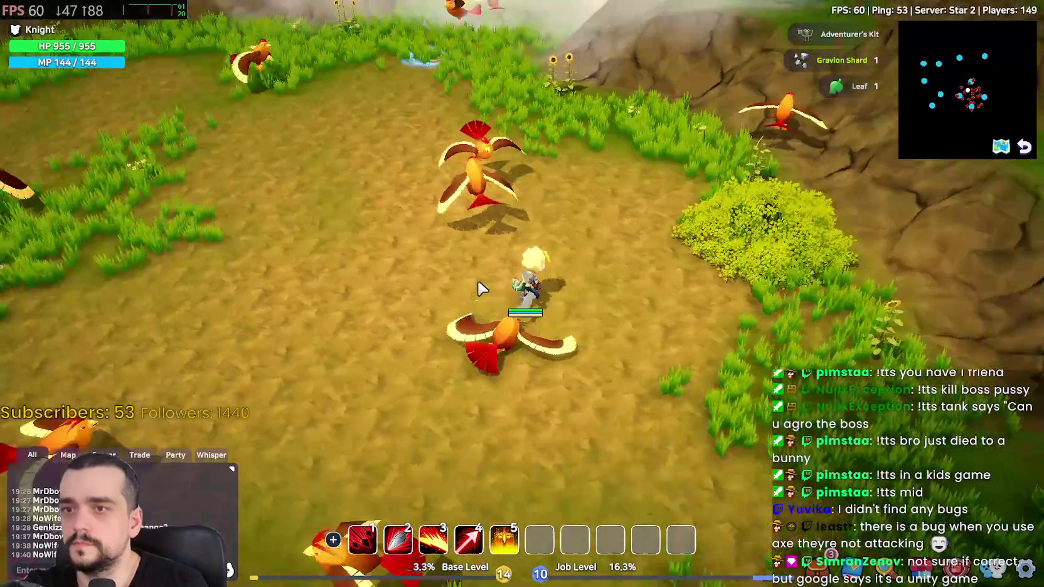
pyautogui.press('i')
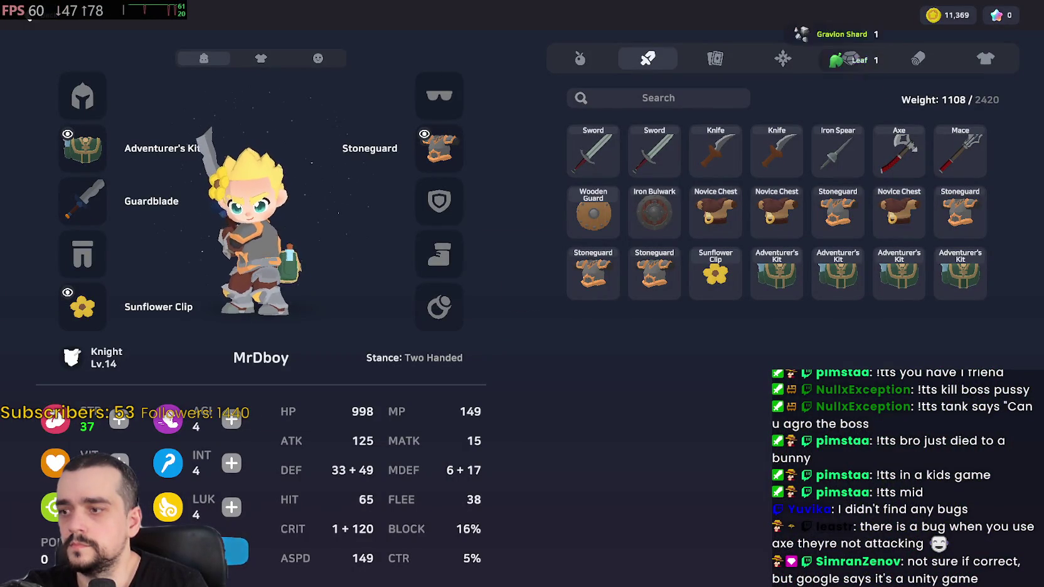
# Step: Close the inventory and keep attacking birds with Impale, Air Cutter and Weapon Throw, walking to new ones
pyautogui.press('i')
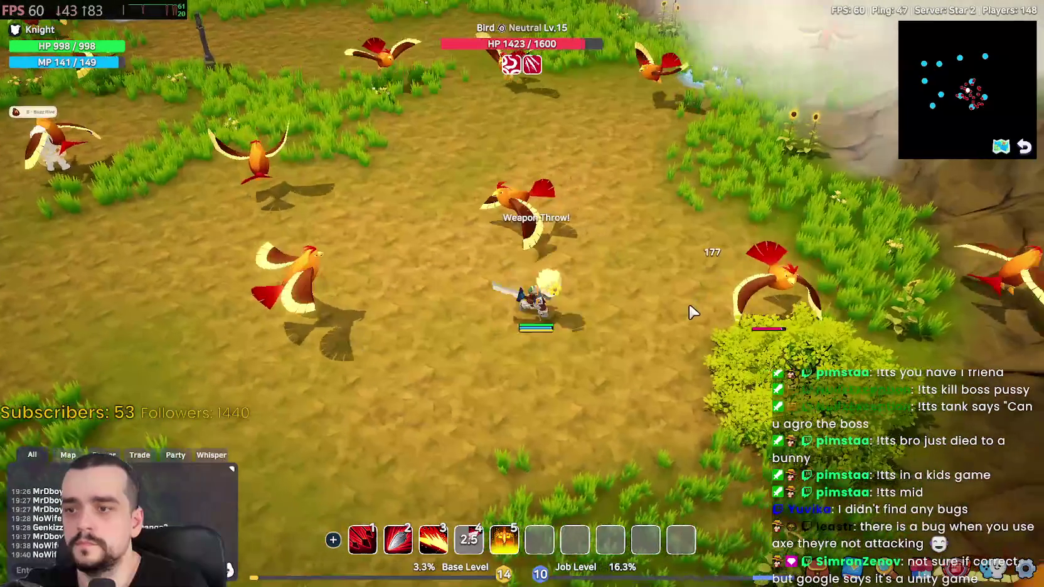
pyautogui.press('2')
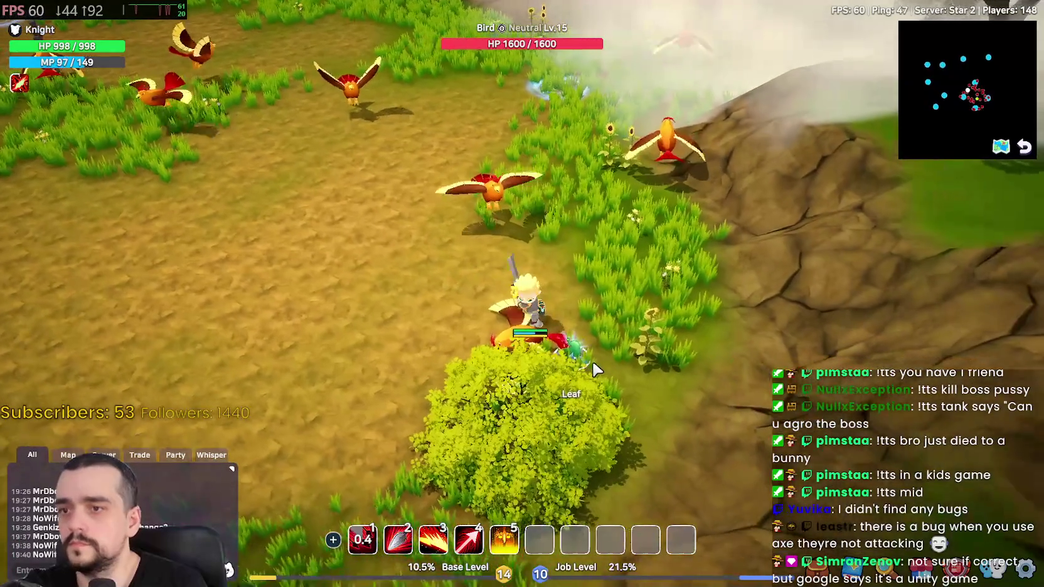
pyautogui.press('3')
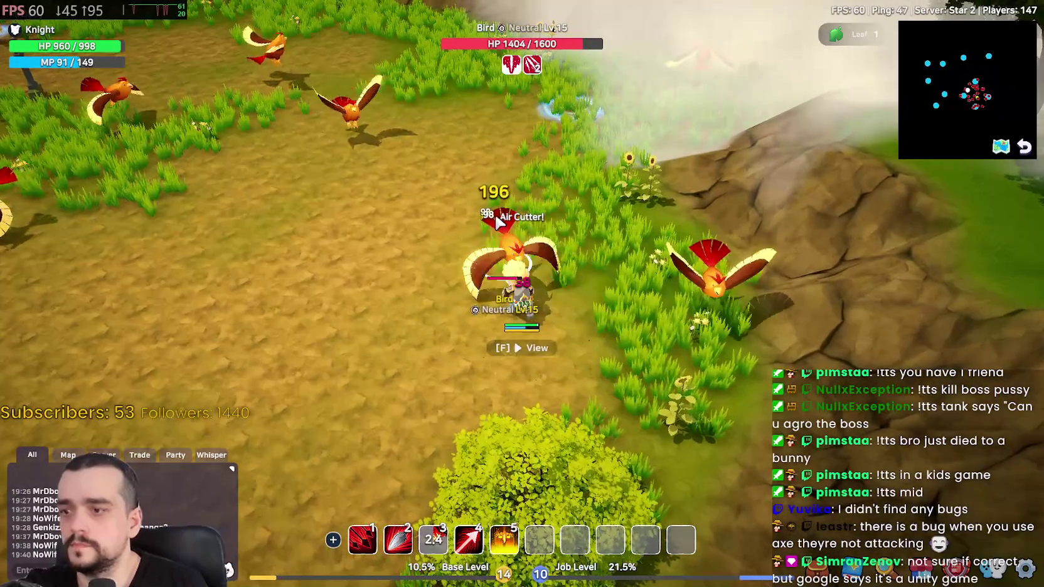
pyautogui.press('4')
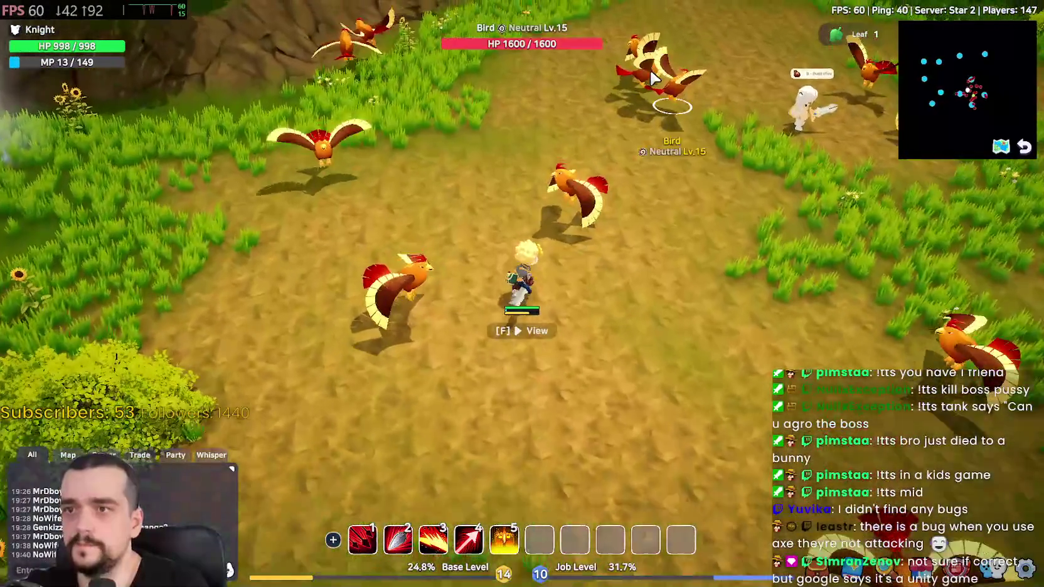
pyautogui.press('w')
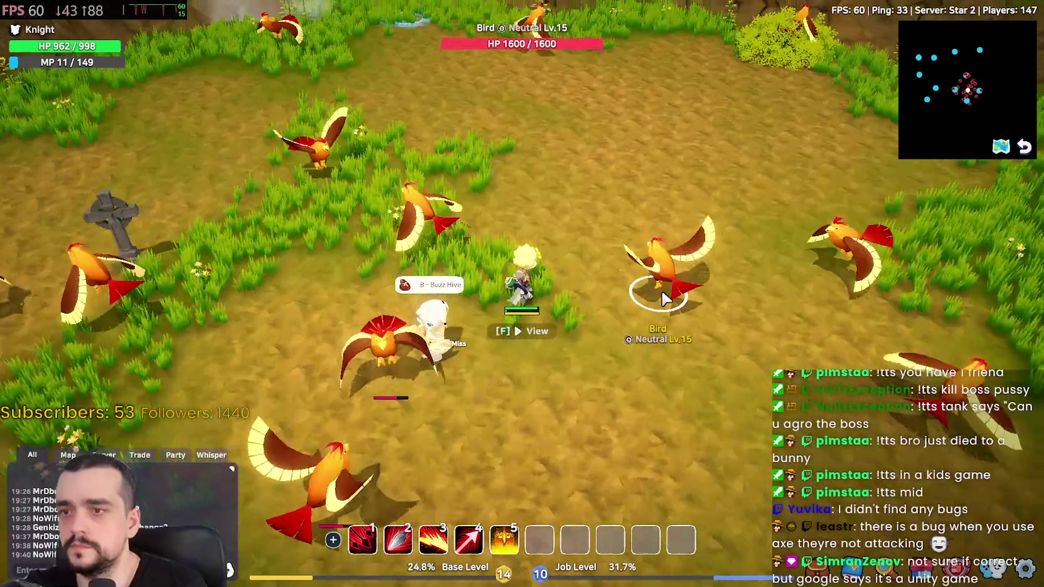
pyautogui.press('d')
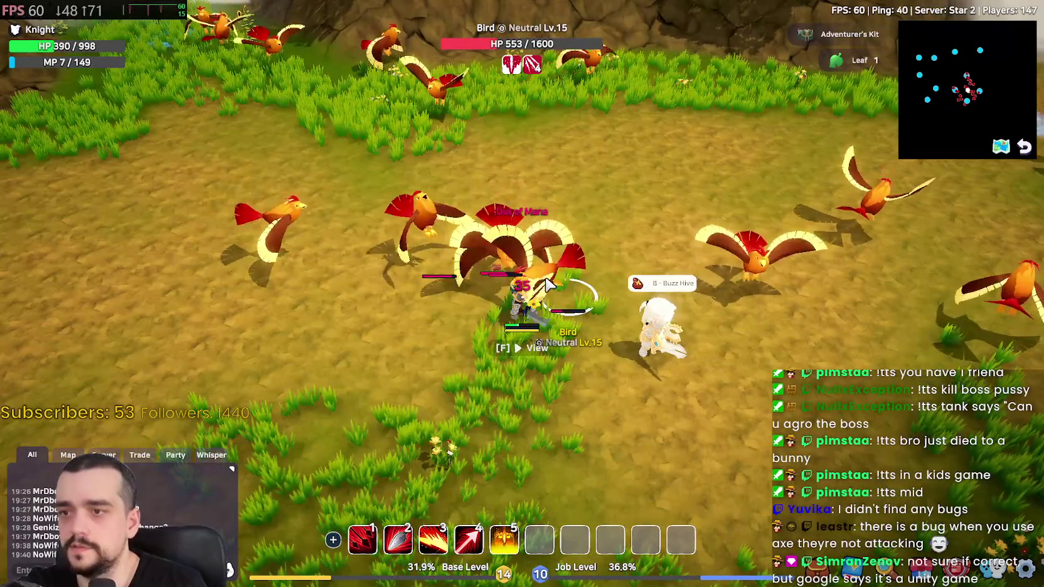
pyautogui.press('3')
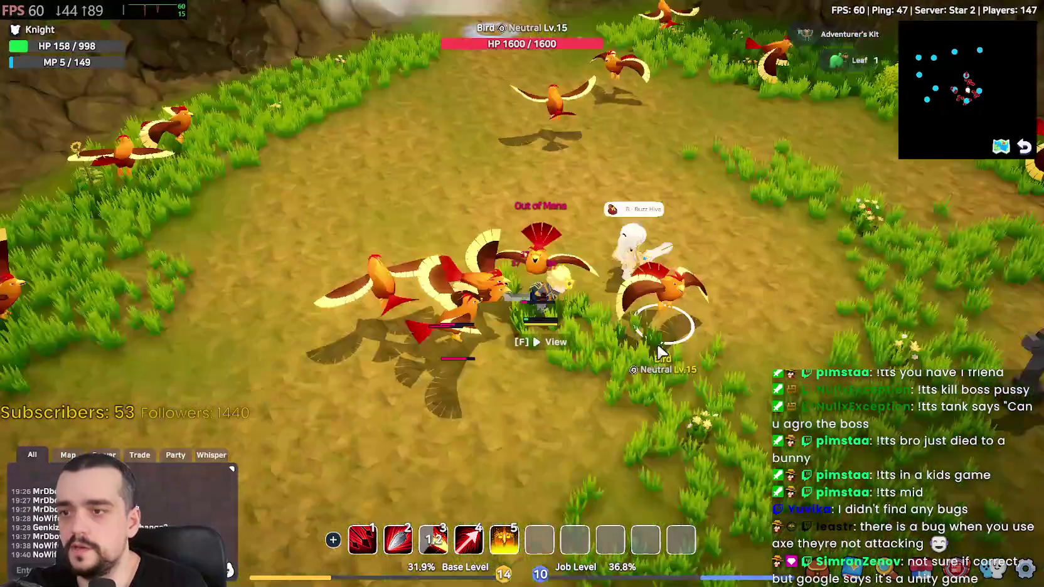
# Step: Run up the path away from the birds and enter the portal to Spirit Vale
pyautogui.press('w')
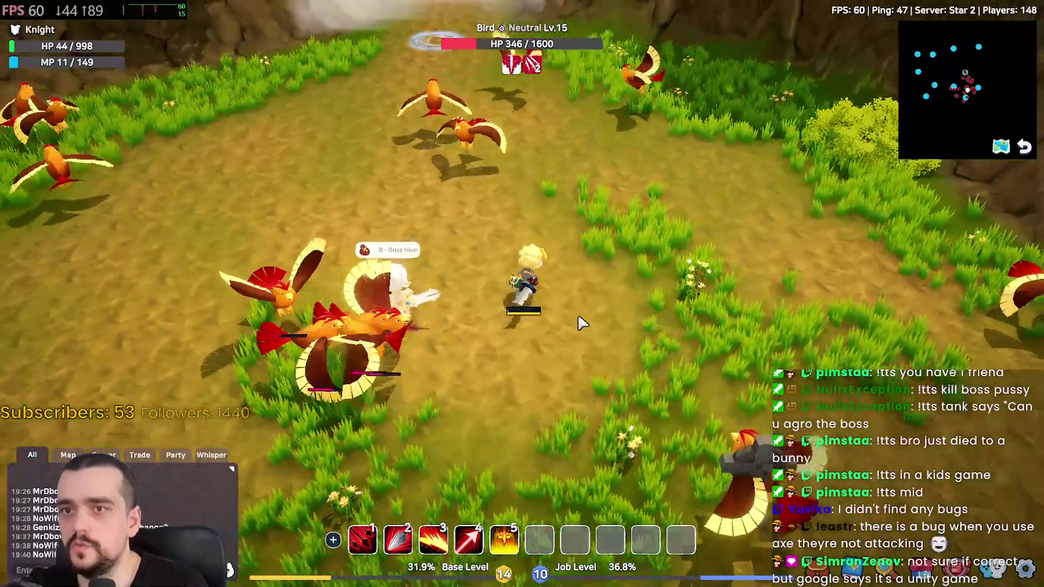
pyautogui.press('w')
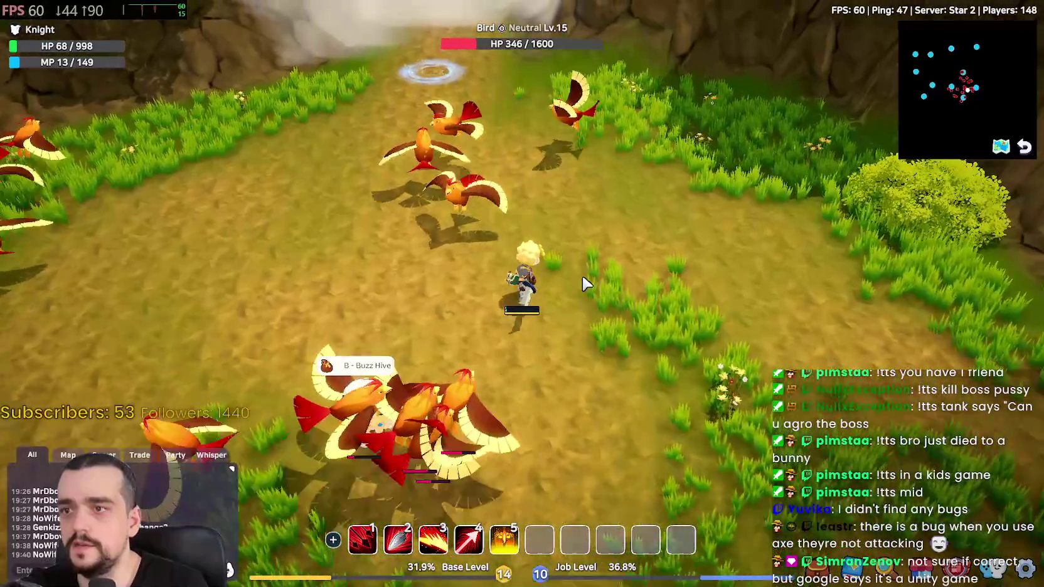
pyautogui.press('w')
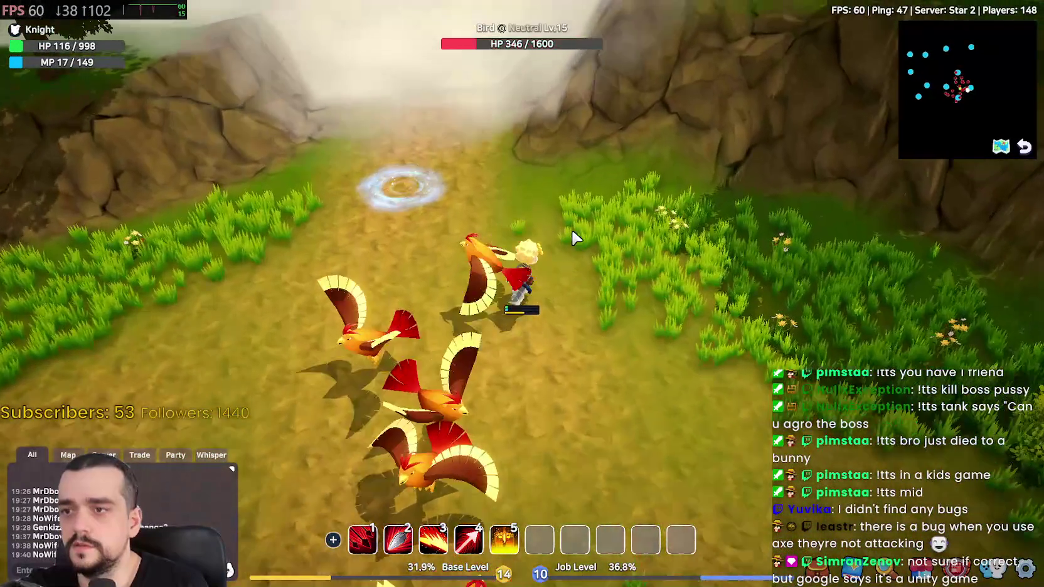
pyautogui.press('w')
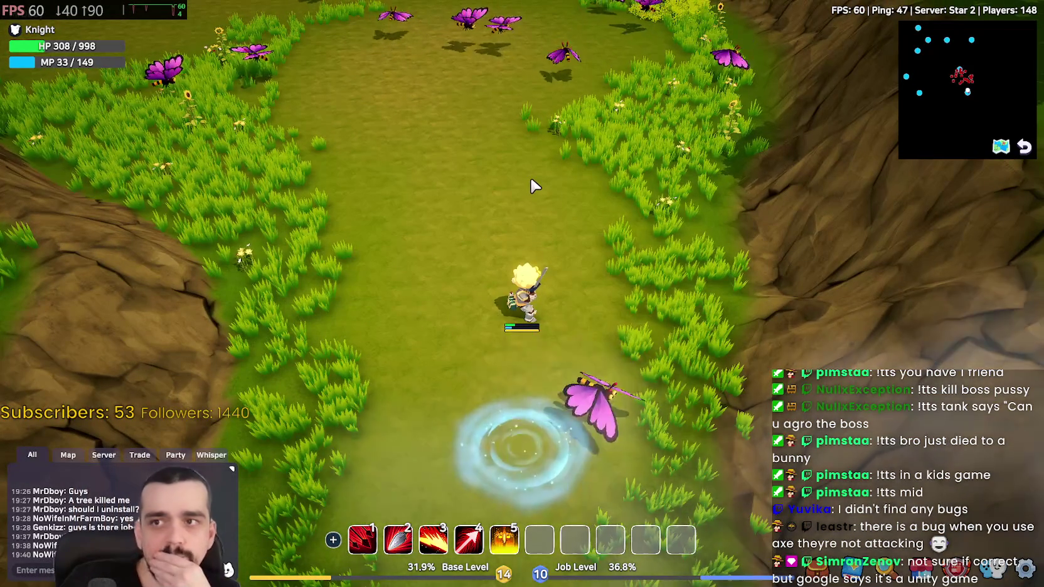
# Step: Close the inventory, view the Butterfly Hue monster's stats and drops, then switch to Steam
pyautogui.press('i')
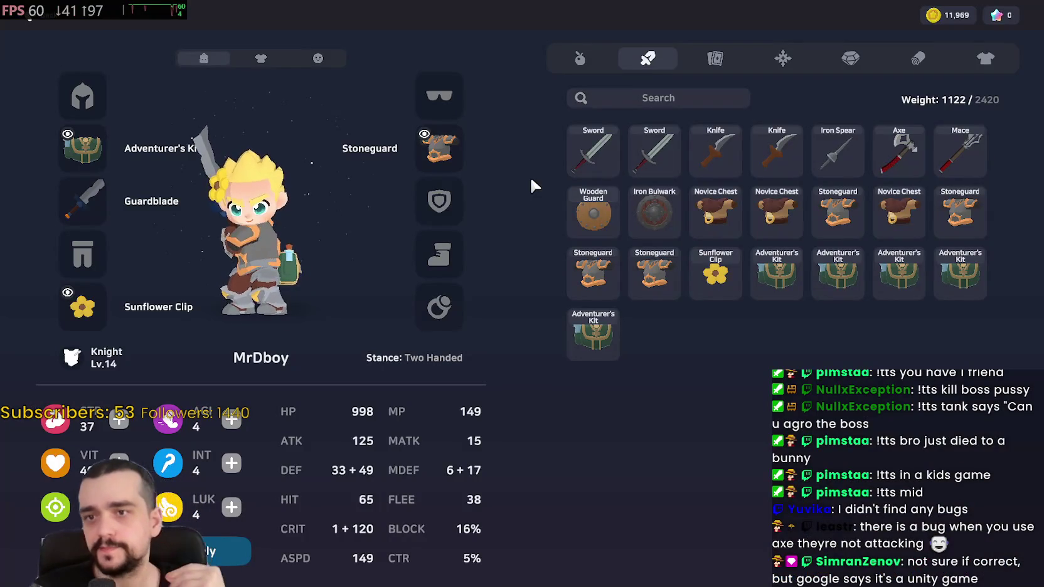
pyautogui.press('i')
pyautogui.press('f')
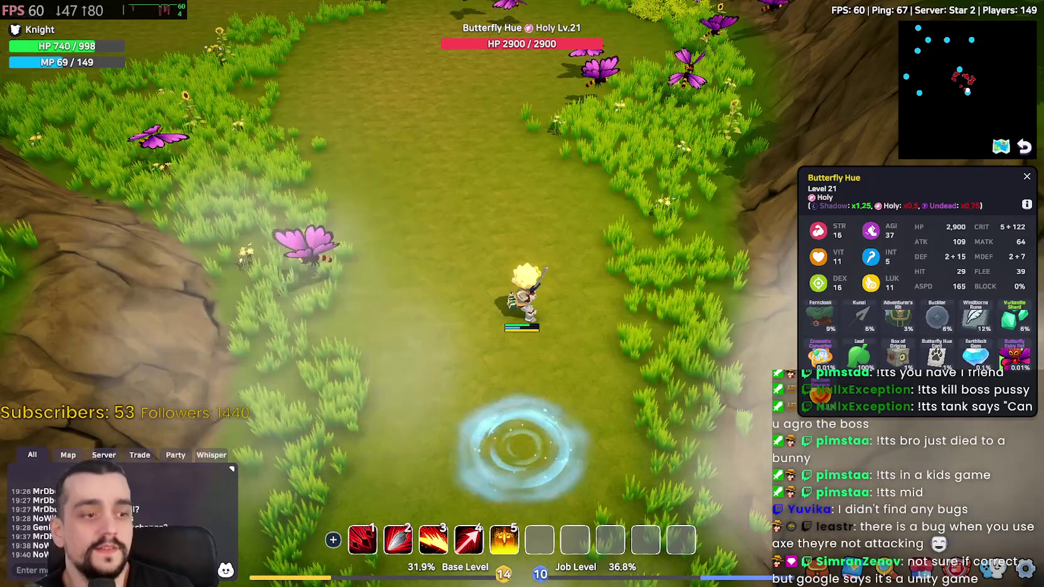
pyautogui.hotkey('alt', 'Tab')
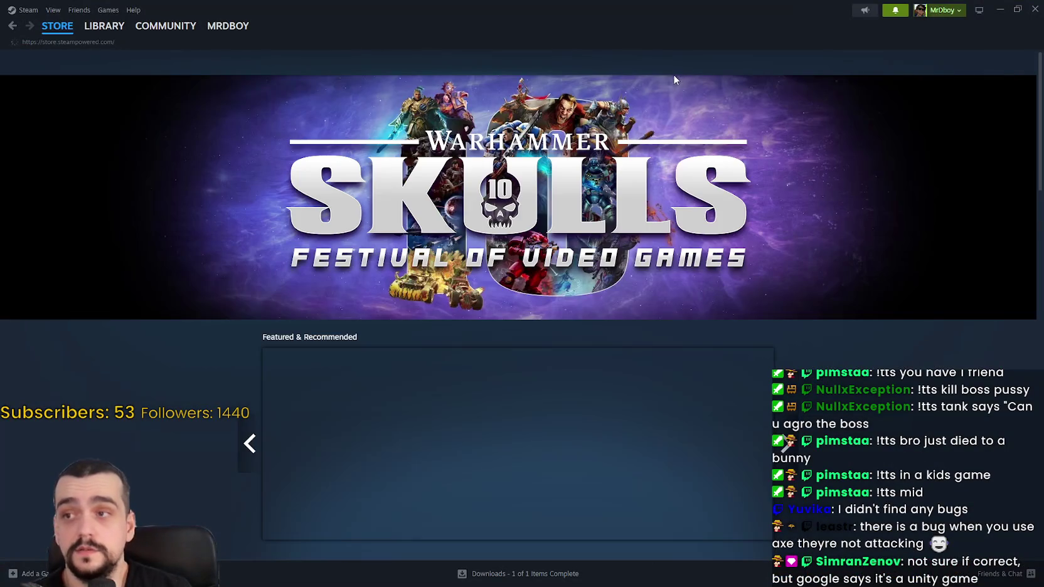
# Step: Search the store for 'slboun', open the free Soulbound page and view its Ninja screenshot
pyautogui.click(663, 61)
pyautogui.write('s')
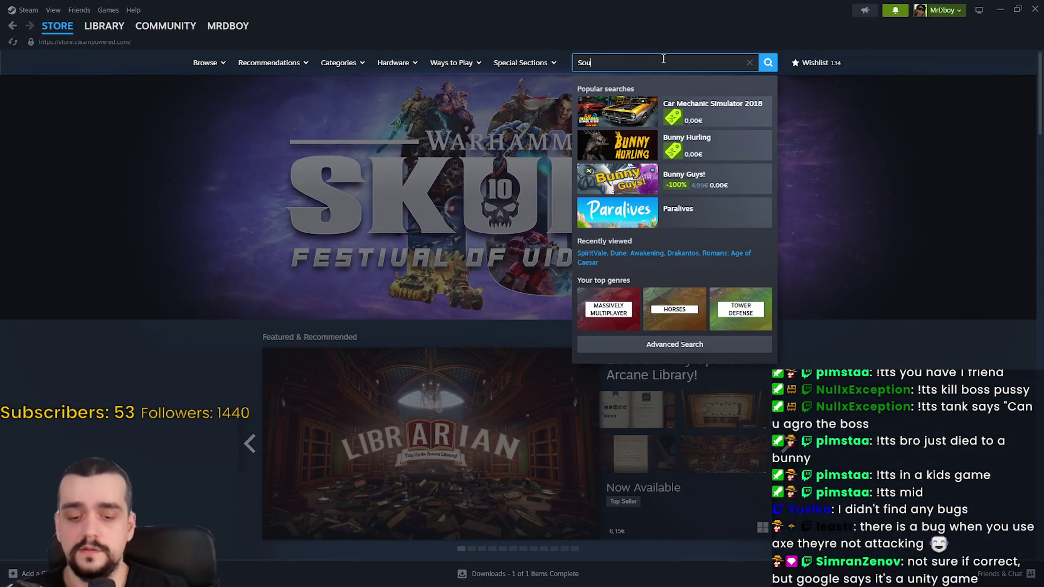
pyautogui.write('lbound')
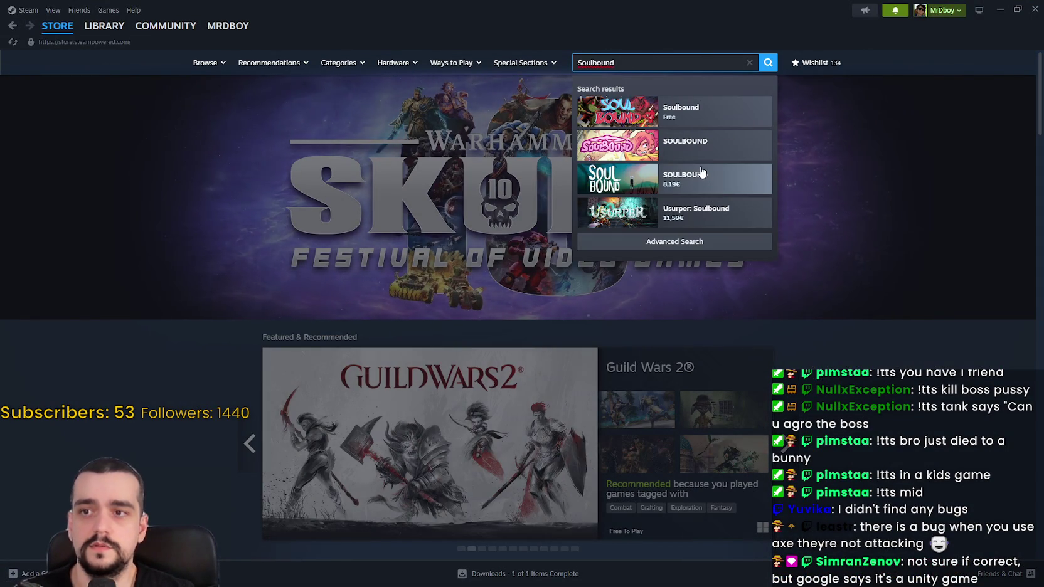
pyautogui.click(706, 116)
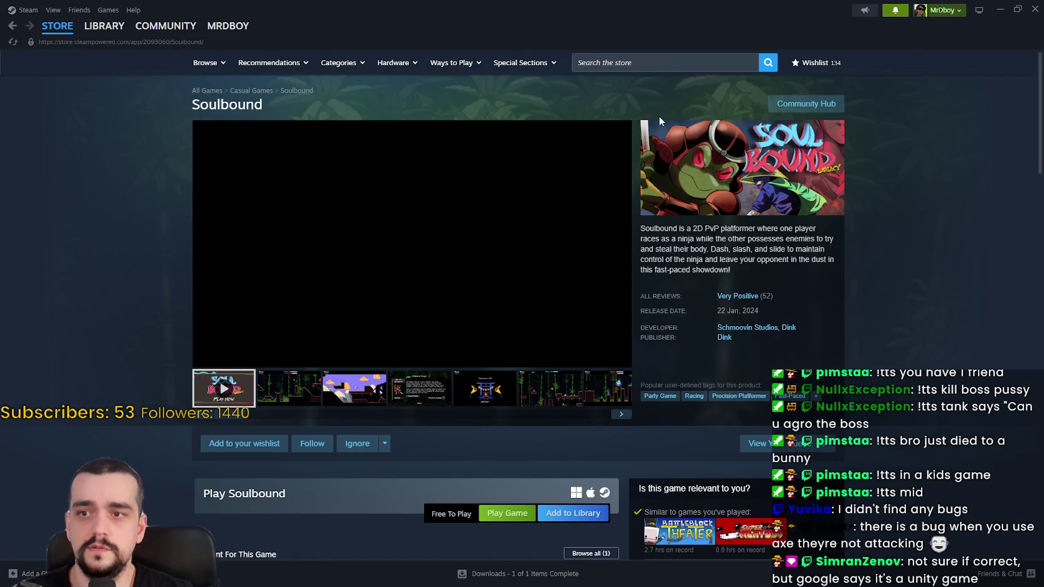
pyautogui.click(328, 393)
# Step: Search for 'Soulbound' again and open the SOULBOUND (Friendly Foe) store page
pyautogui.click(708, 63)
pyautogui.write('Soulbound')
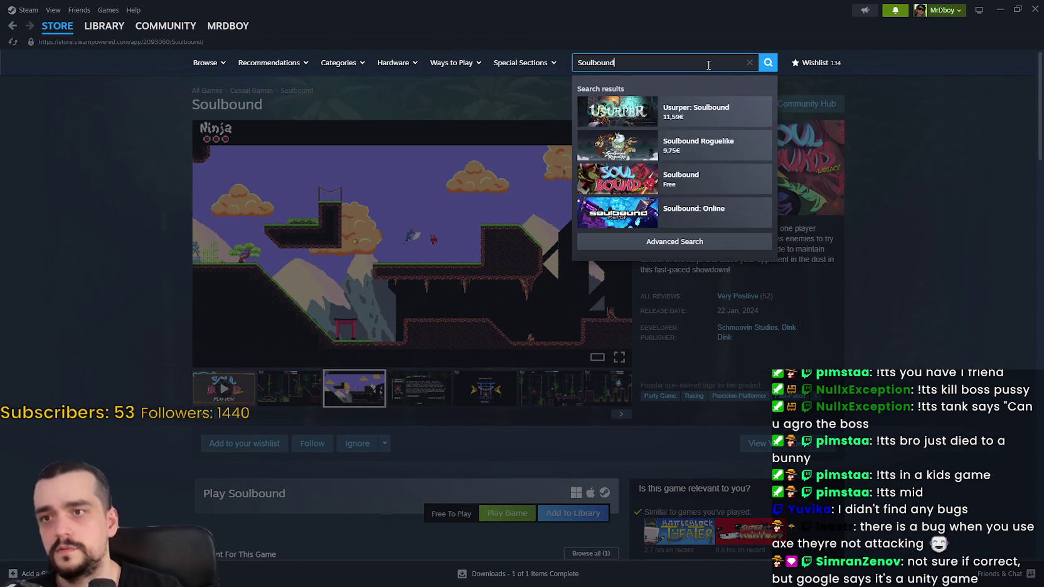
pyautogui.click(678, 144)
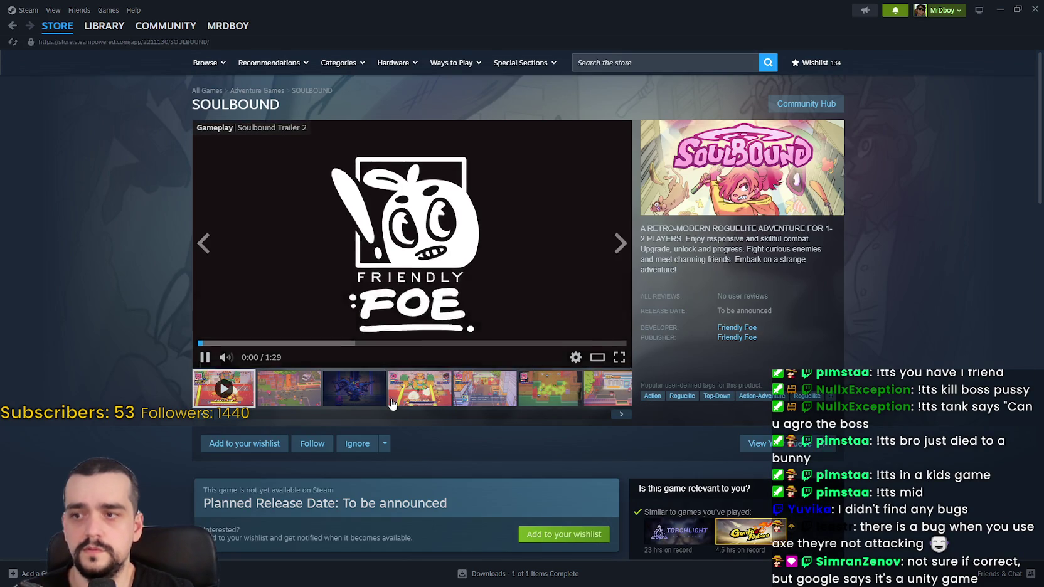
# Step: View two SOULBOUND screenshots, ending on the hospital scene, and open the notifications list
pyautogui.click(392, 402)
pyautogui.click(479, 391)
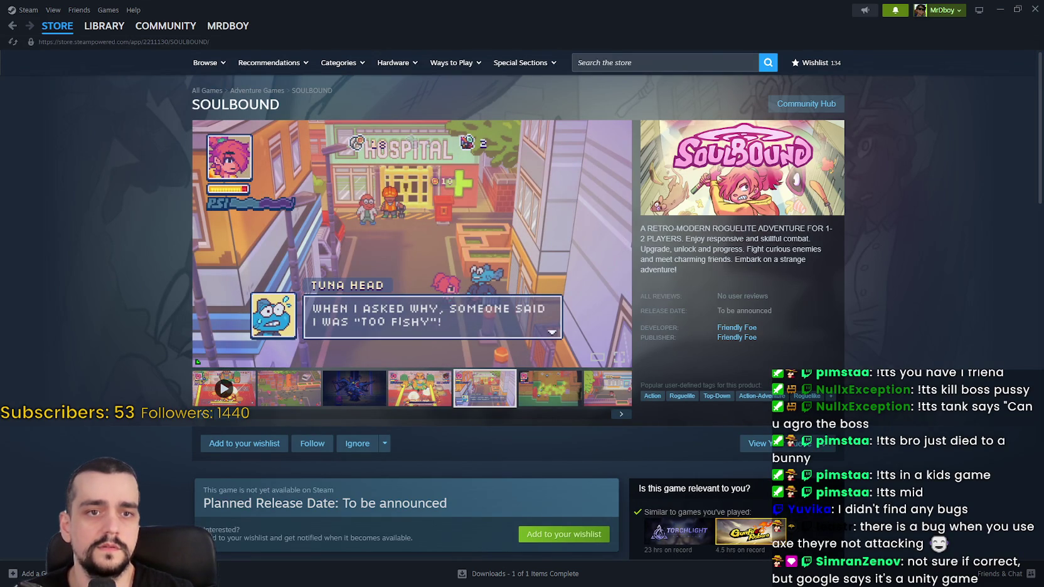
pyautogui.click(896, 10)
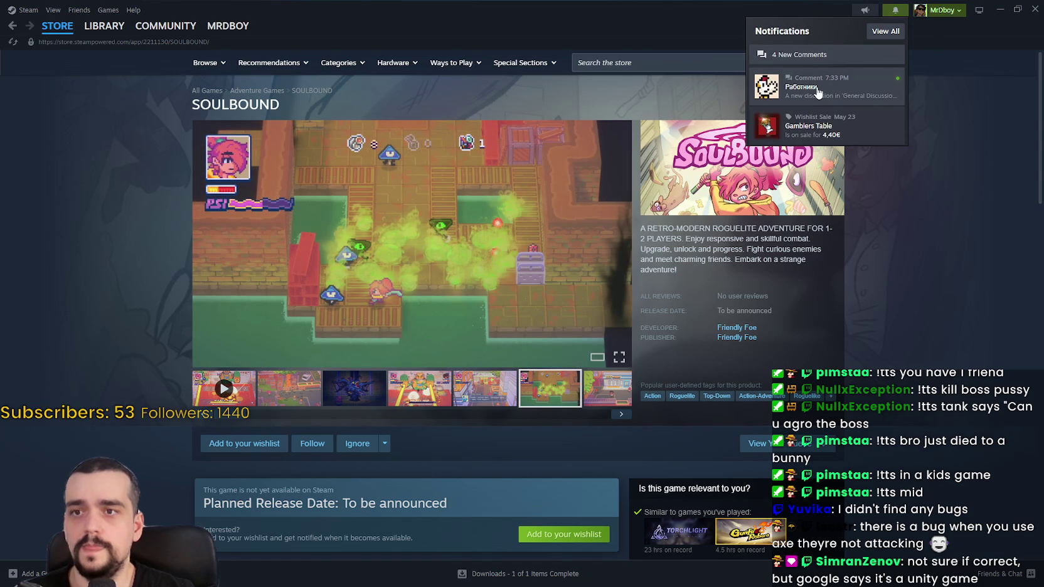
# Step: Read the new comment in MR FARMBOY's 'Работники' discussion, then return to SOULBOUND's store page
pyautogui.click(817, 92)
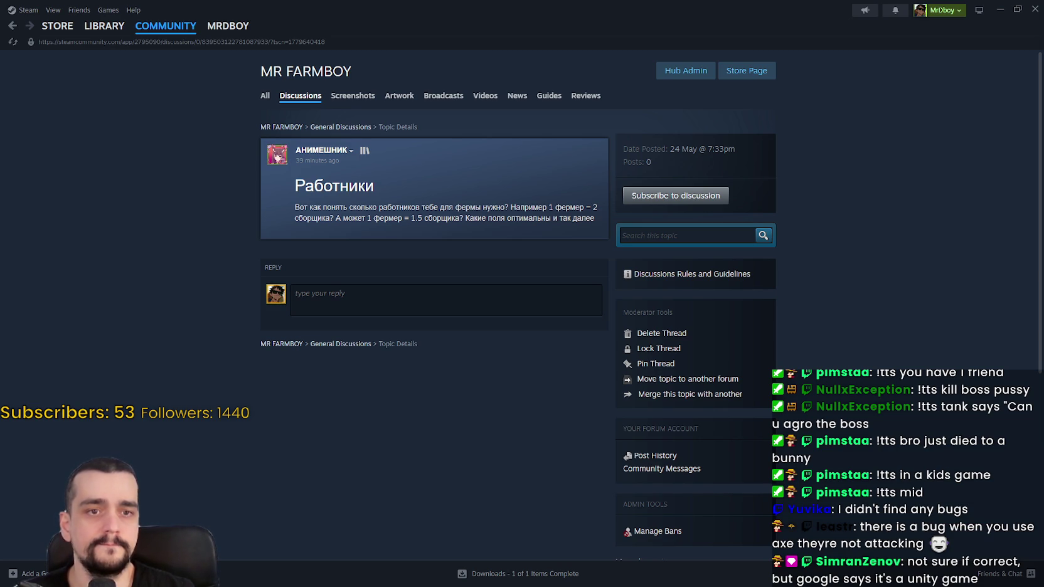
pyautogui.click(11, 28)
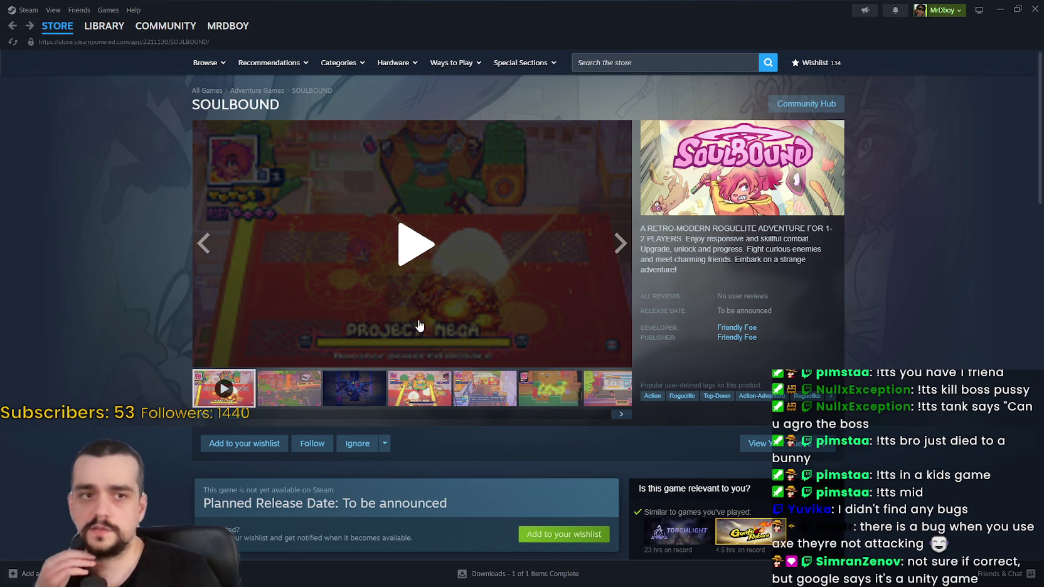
# Step: Page through SOULBOUND's gameplay screenshots from the second up to the eighth
pyautogui.click(304, 408)
pyautogui.click(339, 407)
pyautogui.click(558, 408)
pyautogui.click(620, 414)
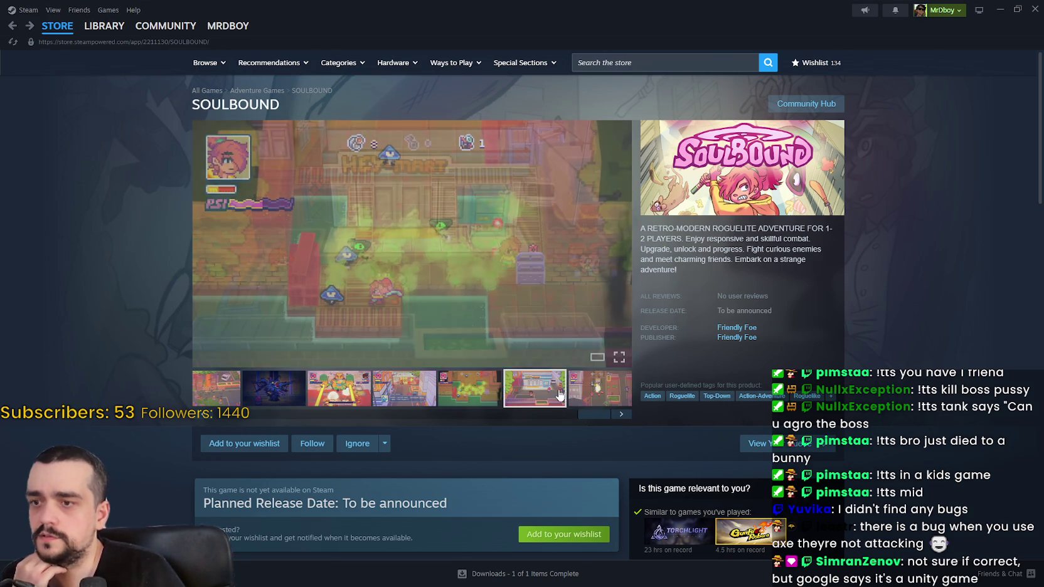
pyautogui.click(535, 389)
pyautogui.click(600, 389)
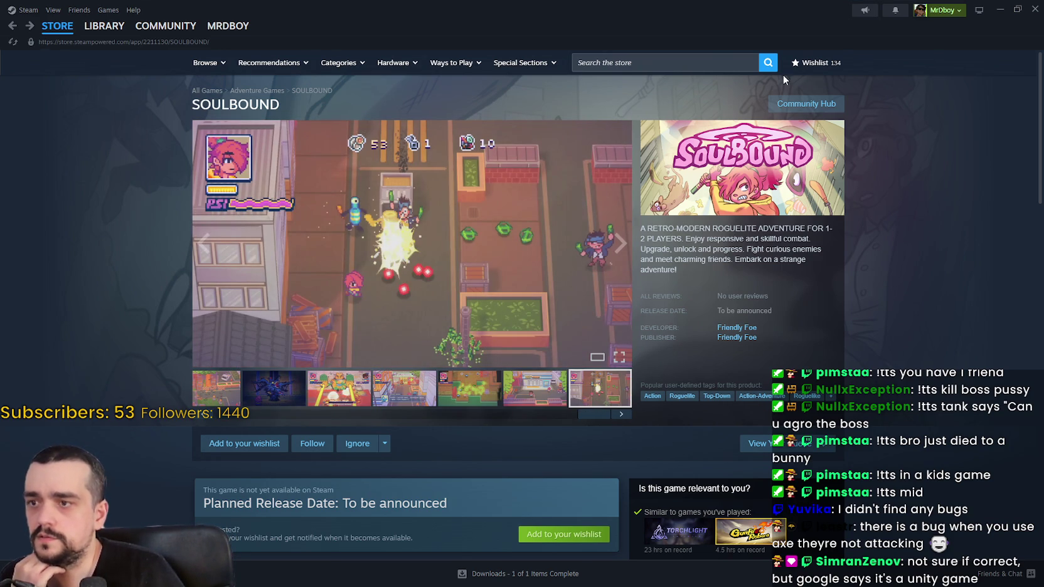
# Step: Start a new store search for 'Soulbound'
pyautogui.click(742, 62)
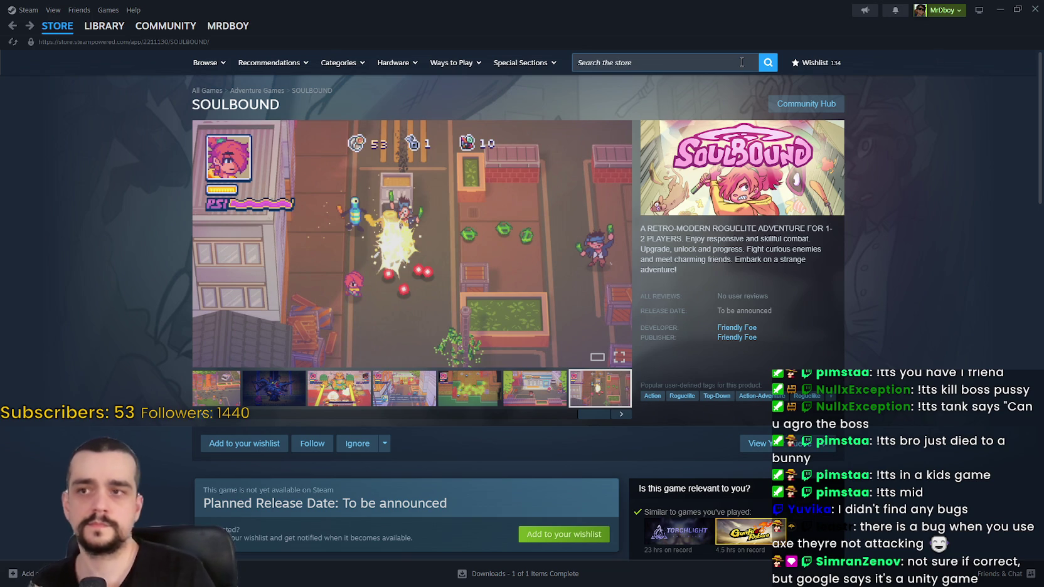
pyautogui.click(742, 62)
pyautogui.write('So')
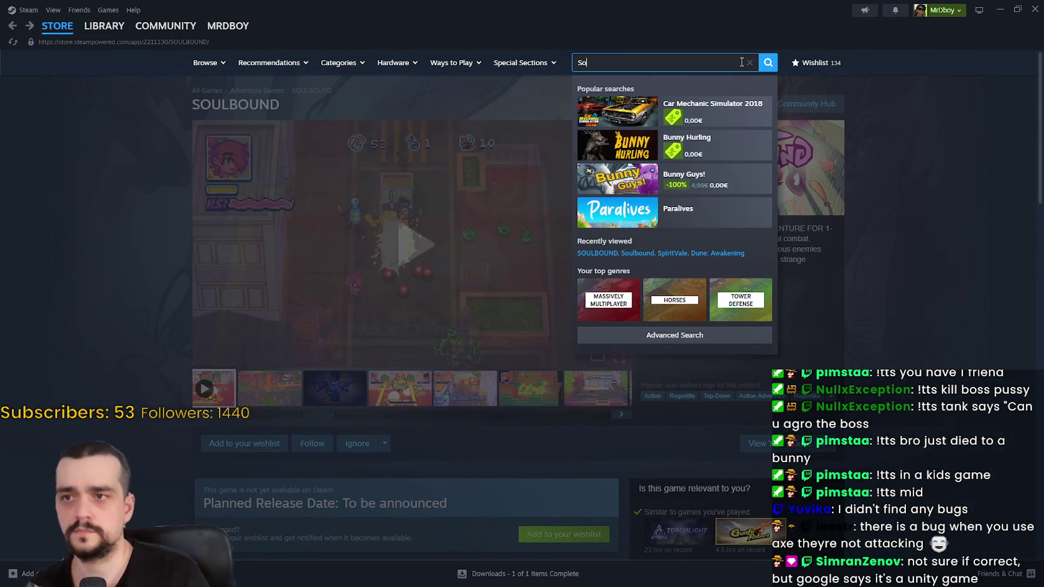
pyautogui.write('ulbound')
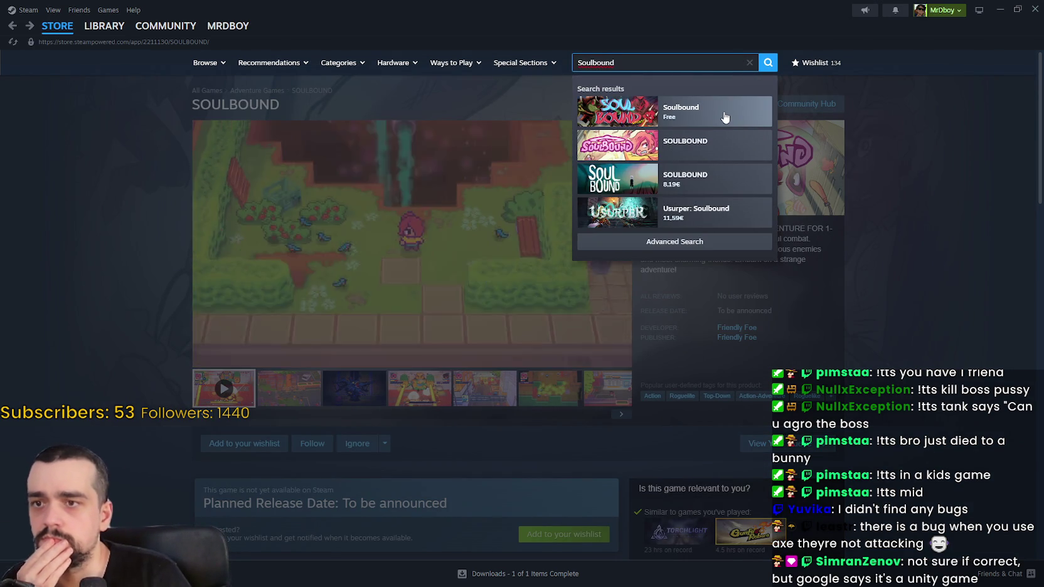
# Step: Open the free Soulbound ninja platformer's page and view its third and fifth screenshots
pyautogui.click(724, 116)
pyautogui.click(721, 114)
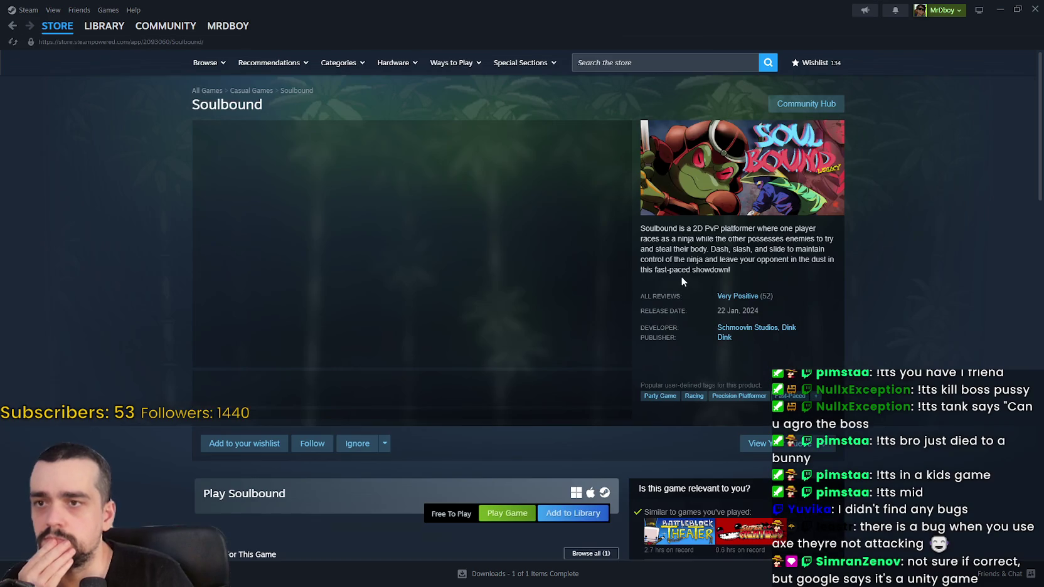
pyautogui.click(394, 402)
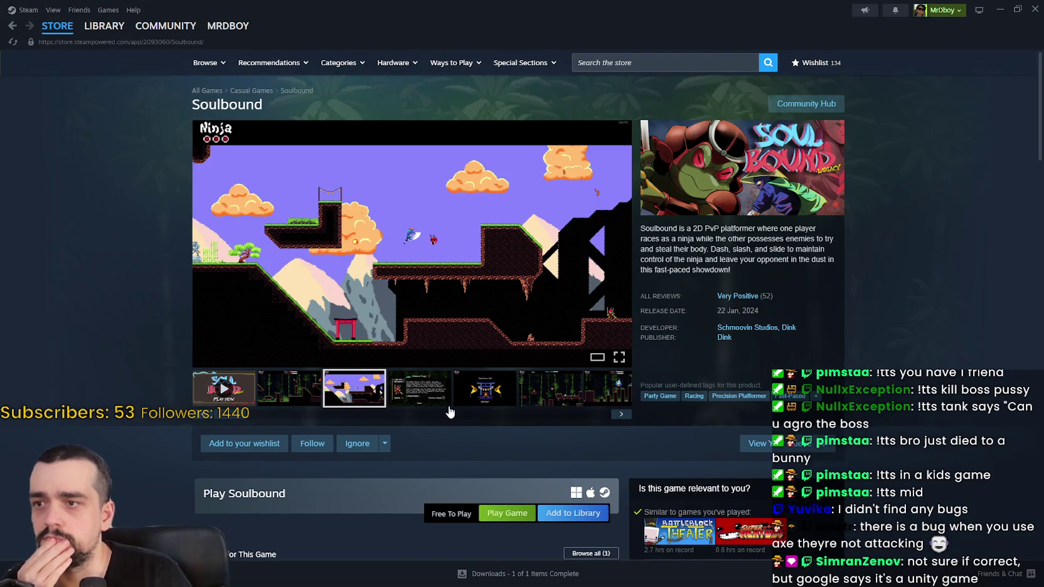
pyautogui.click(457, 401)
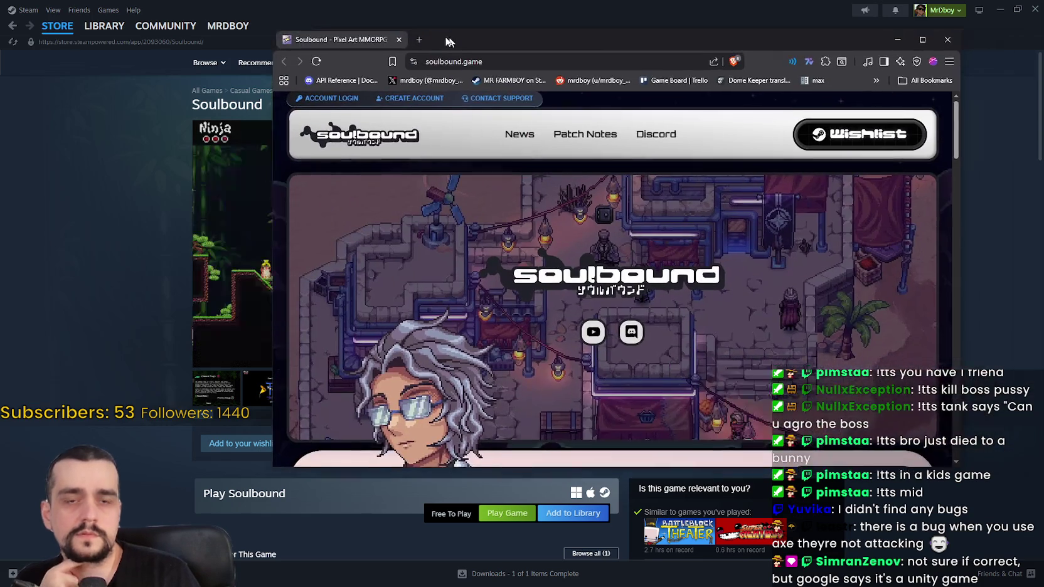
# Step: Scroll through the soulbound.game homepage to look over the site
pyautogui.scroll(-5, 557, 296)
pyautogui.scroll(-10, 554, 296)
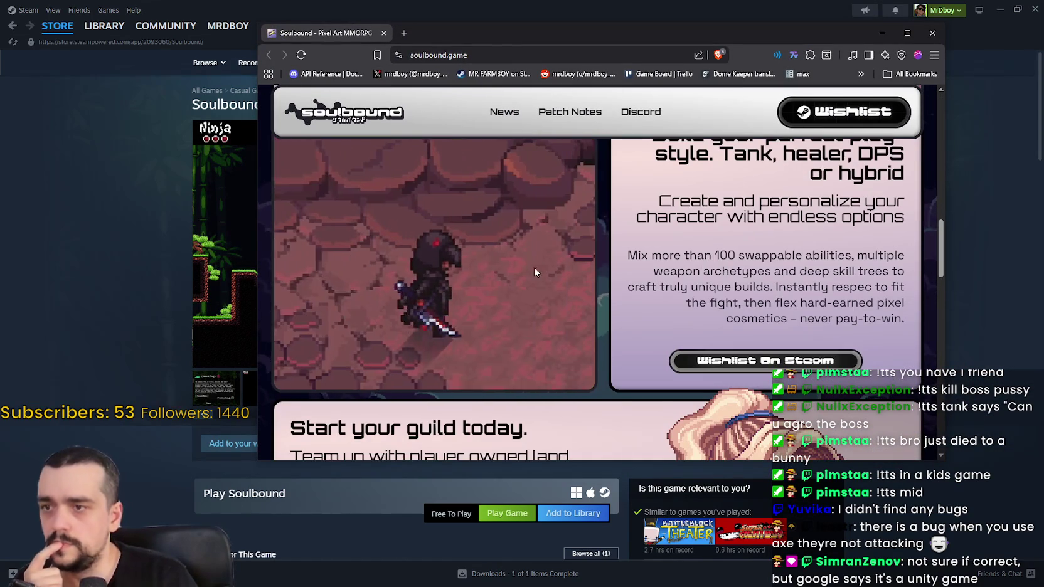
pyautogui.scroll(-5, 507, 282)
pyautogui.scroll(-3, 508, 283)
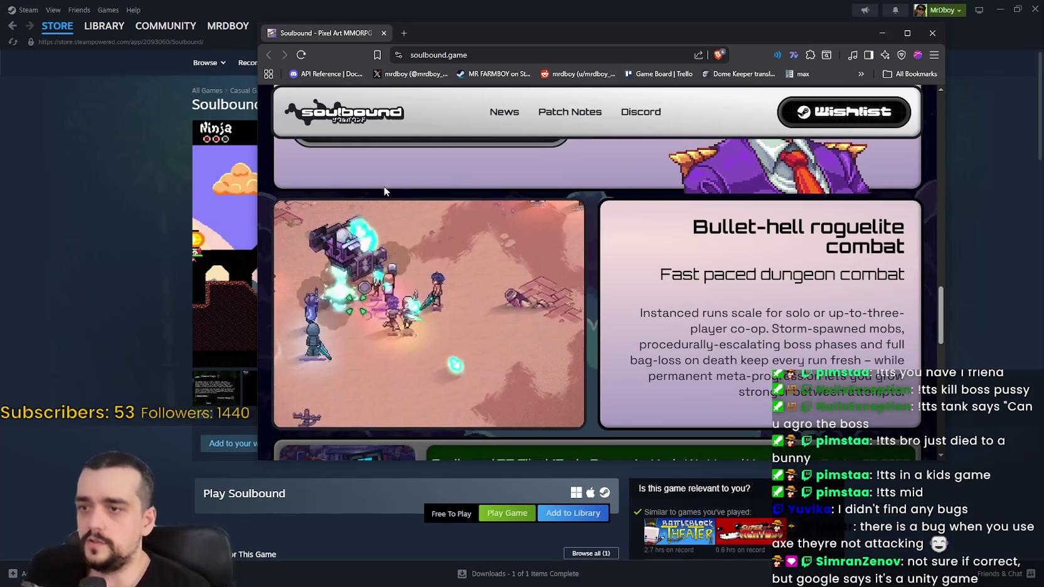
pyautogui.scroll(-2, 477, 295)
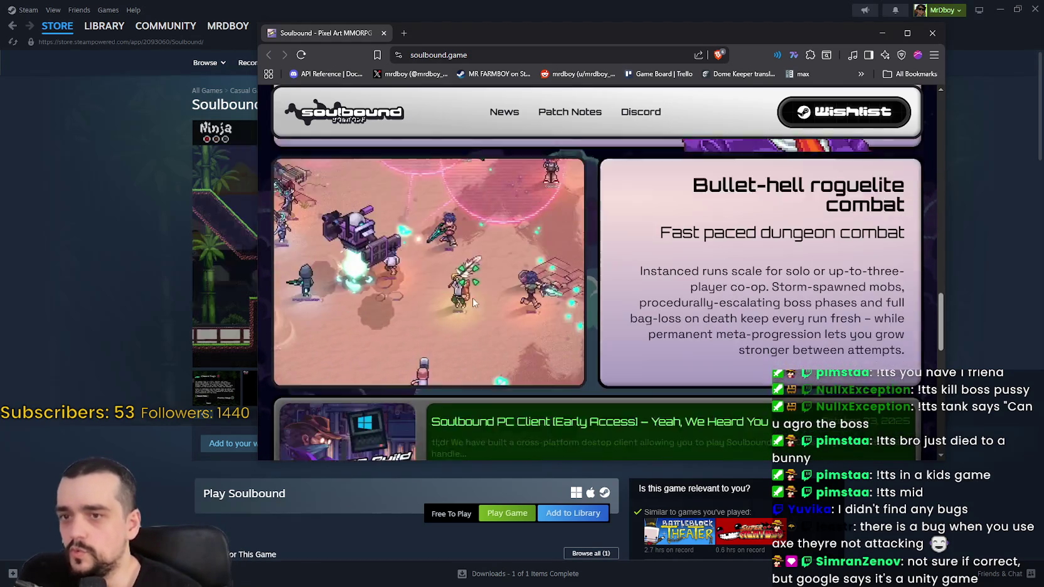
pyautogui.scroll(1, 457, 274)
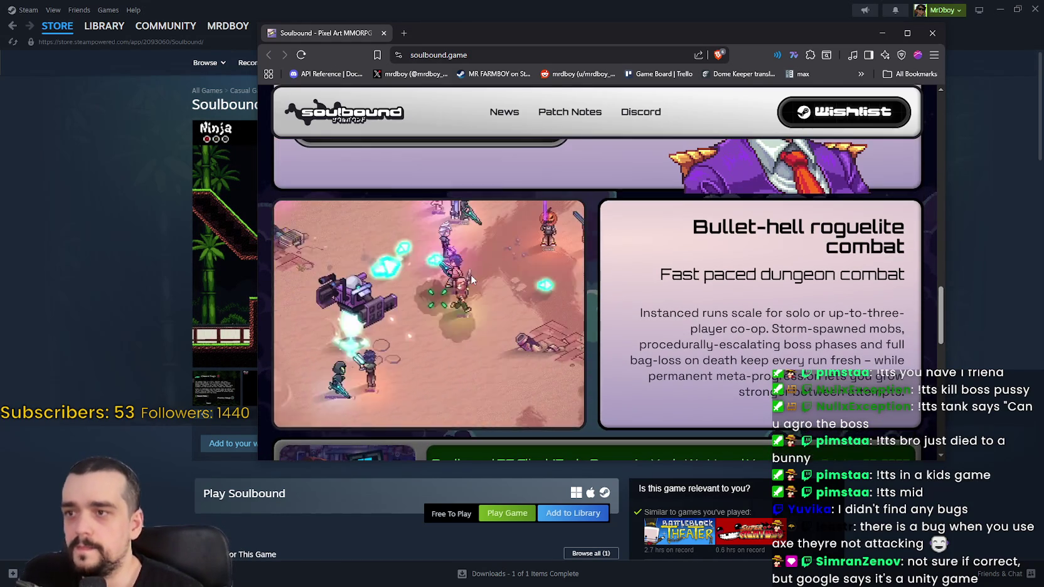
pyautogui.scroll(-6, 790, 283)
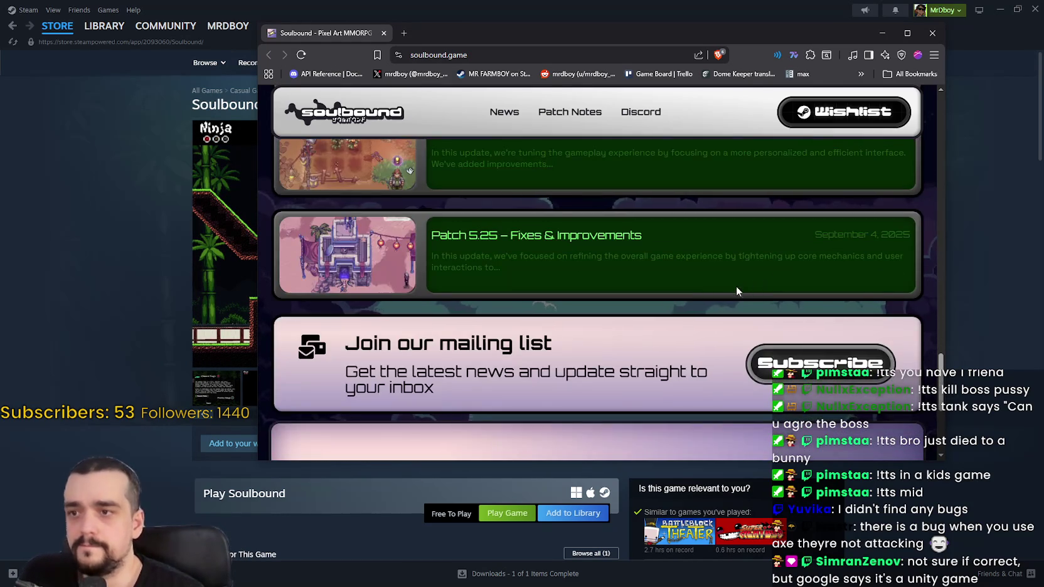
pyautogui.scroll(2, 734, 282)
pyautogui.scroll(-5, 729, 280)
pyautogui.scroll(2, 729, 283)
pyautogui.scroll(-2, 730, 286)
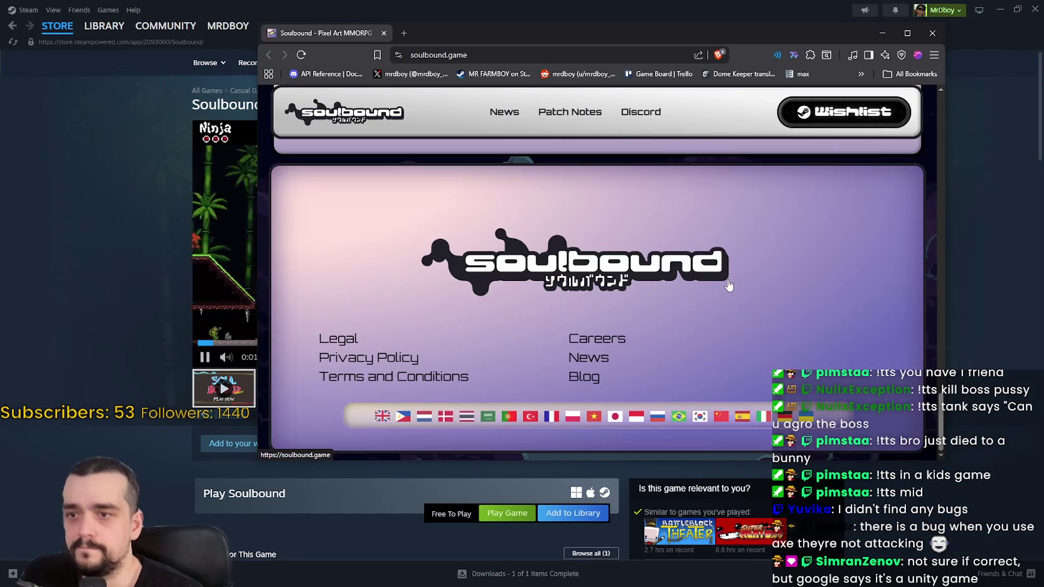
# Step: Open the site's News page, follow Wishlist to Soulbound: Online's Steam page and select its title
pyautogui.click(580, 357)
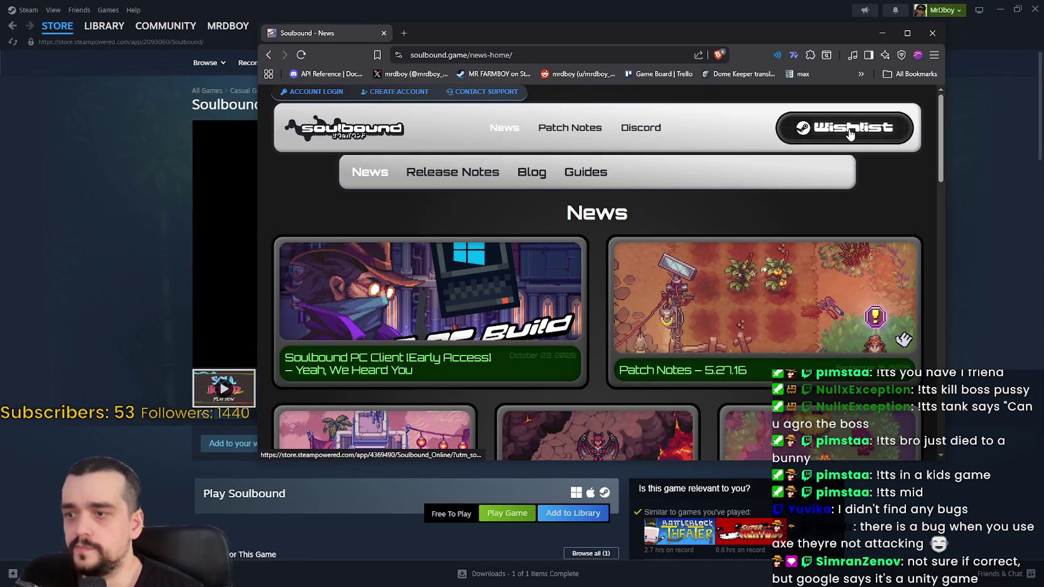
pyautogui.click(778, 128)
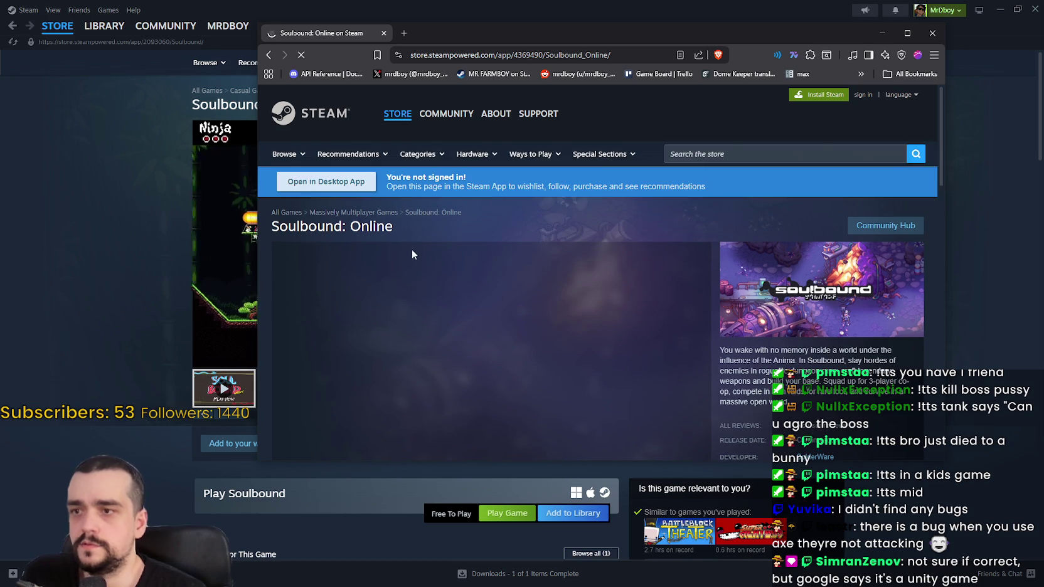
pyautogui.moveTo(393, 226); pyautogui.dragTo(271, 226)
# Step: Copy the Soulbound: Online title and search Steam to open its store page
pyautogui.rightClick(314, 227)
pyautogui.click(330, 235)
pyautogui.click(28, 207)
pyautogui.click(680, 62)
pyautogui.hotkey('ctrl', 'v')
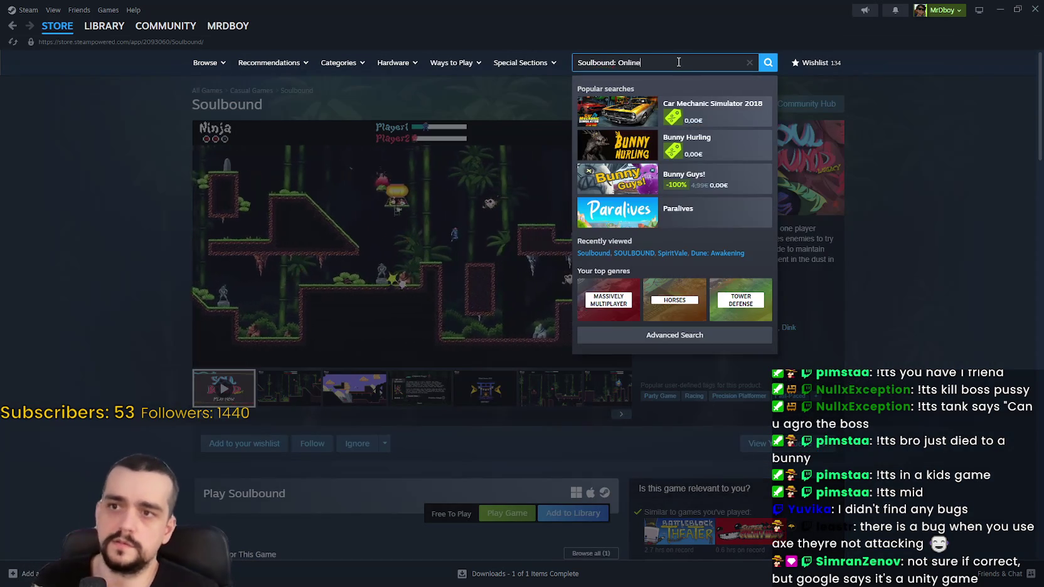
pyautogui.click(694, 110)
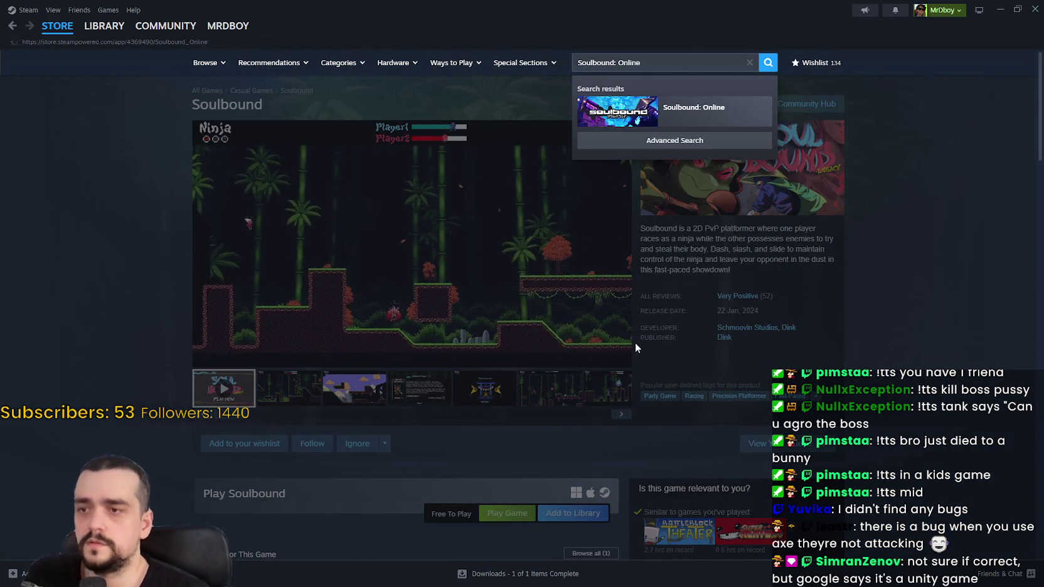
# Step: Add Soulbound: Online to the wishlist and select its second screenshot
pyautogui.scroll(-4, 251, 234)
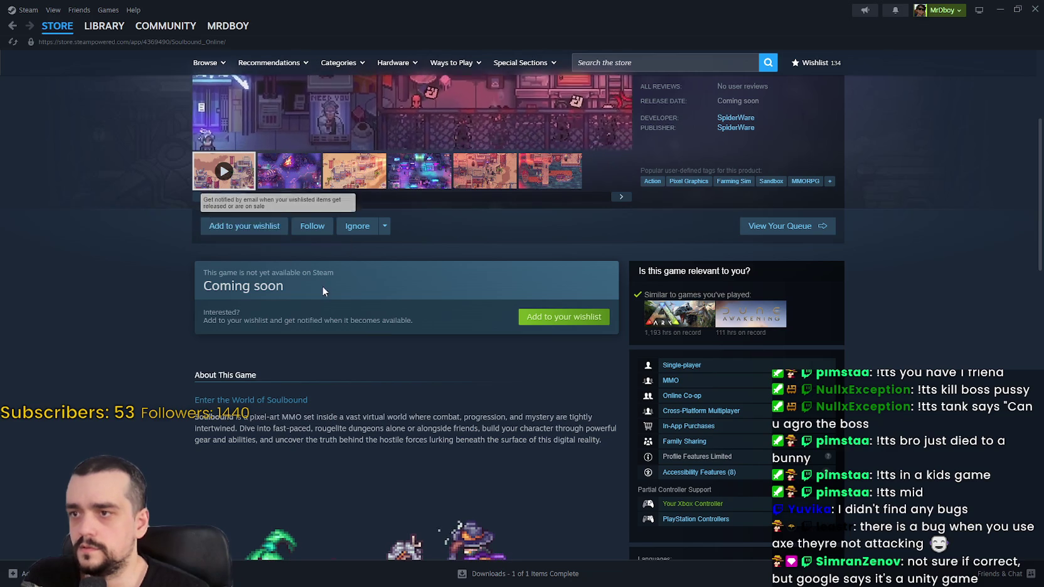
pyautogui.click(245, 227)
pyautogui.scroll(2, 301, 270)
pyautogui.click(299, 268)
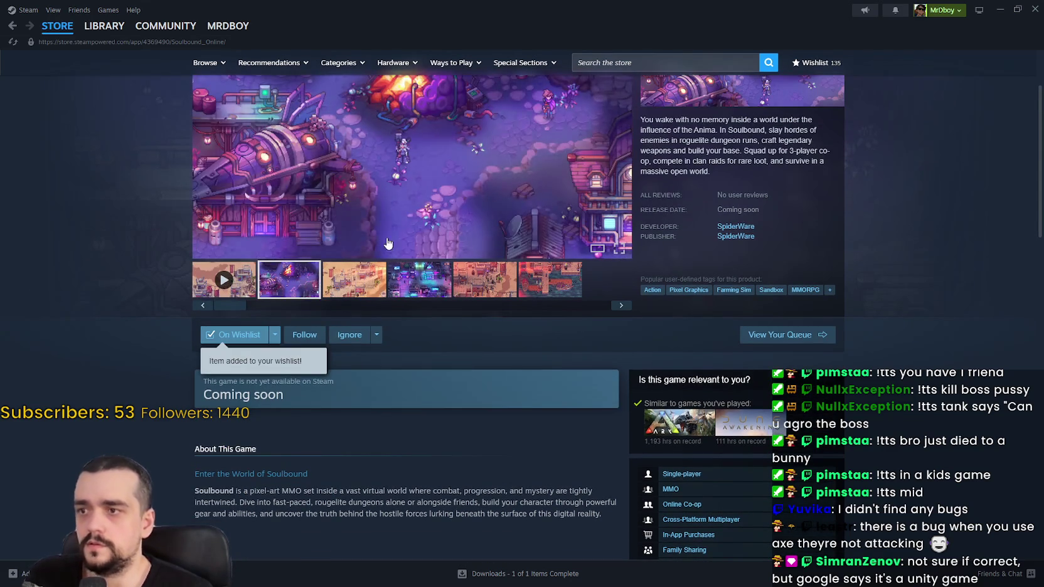
pyautogui.scroll(2, 441, 361)
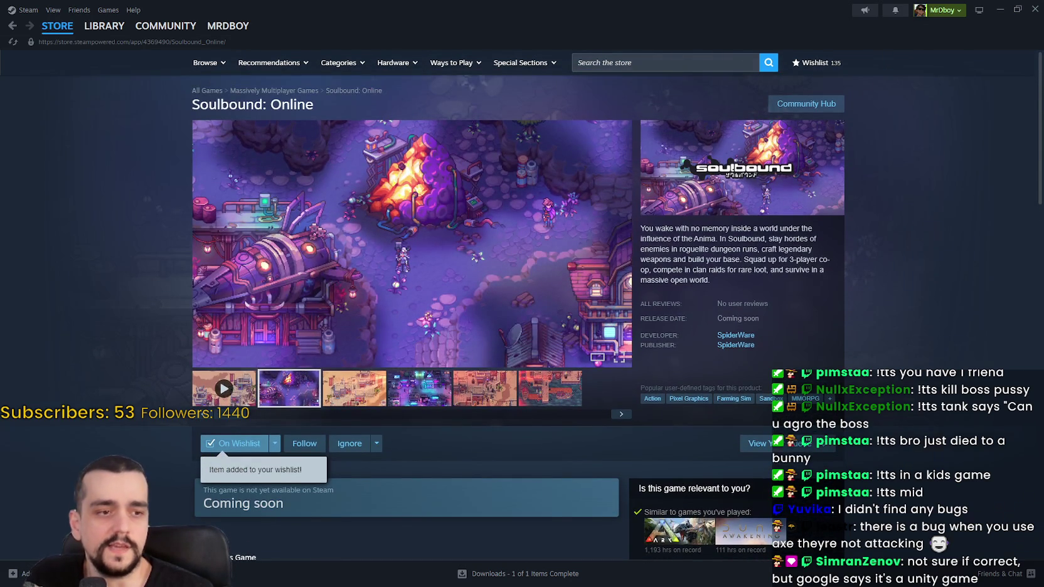
# Step: Switch to the game and back, then open the screenshot viewer on image 2 of 6
pyautogui.hotkey('alt', 'Tab')
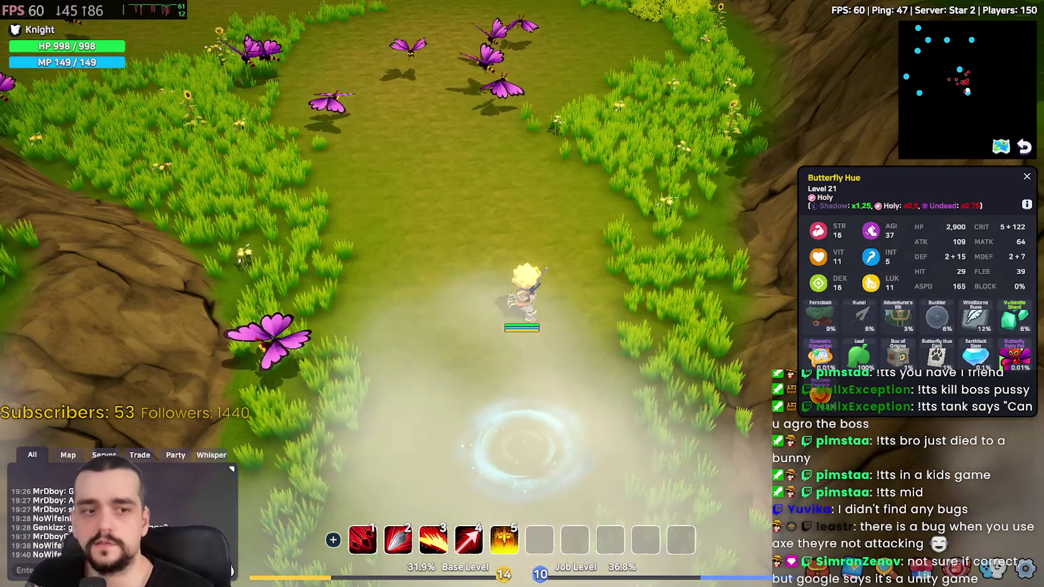
pyautogui.hotkey('alt', 'Tab')
pyautogui.click(610, 300)
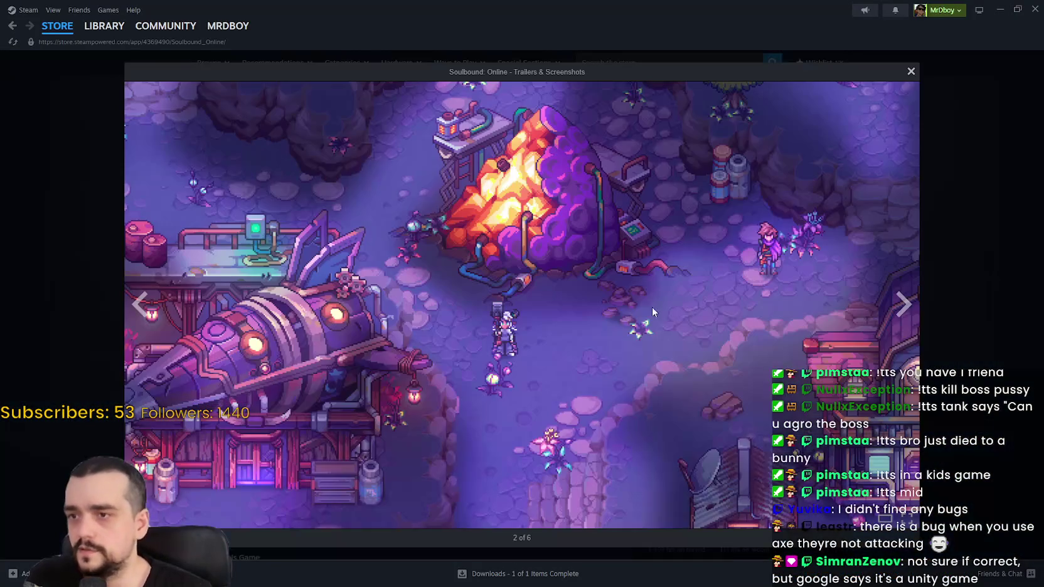
# Step: Page through the remaining Soulbound: Online screenshots into the reveal trailer
pyautogui.click(897, 317)
pyautogui.click(901, 317)
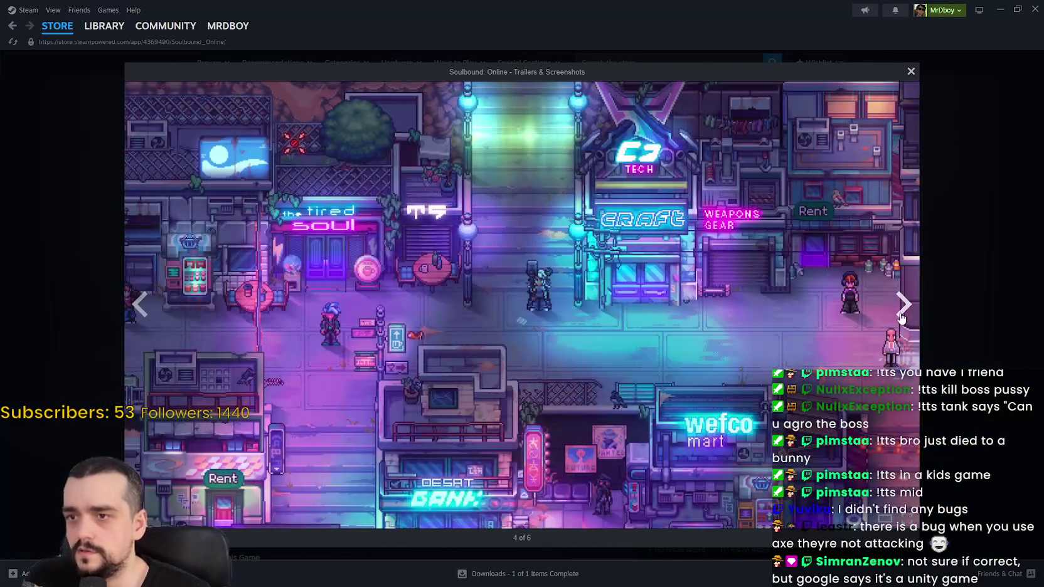
pyautogui.click(902, 317)
pyautogui.click(902, 316)
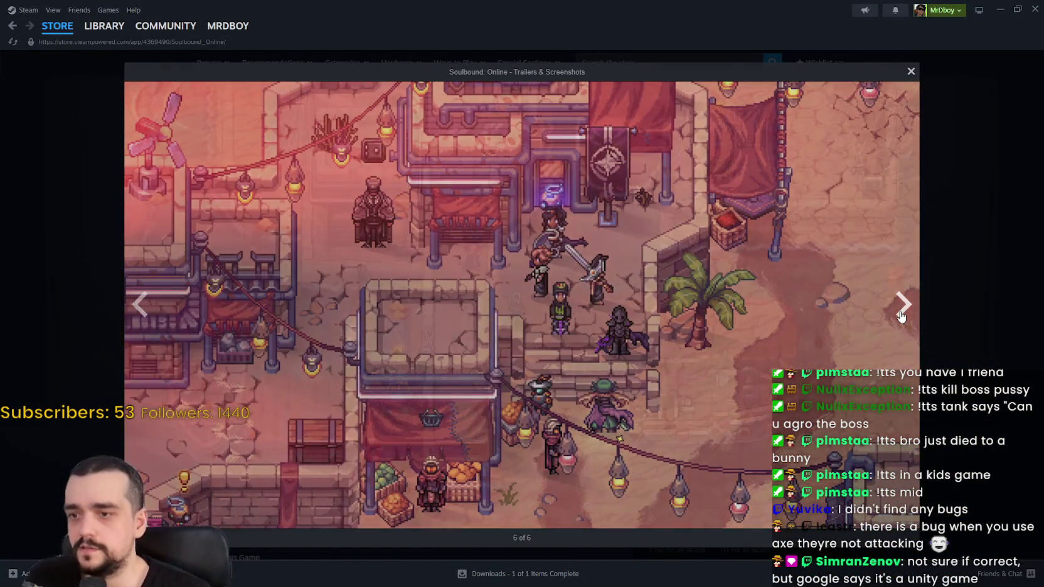
pyautogui.click(901, 317)
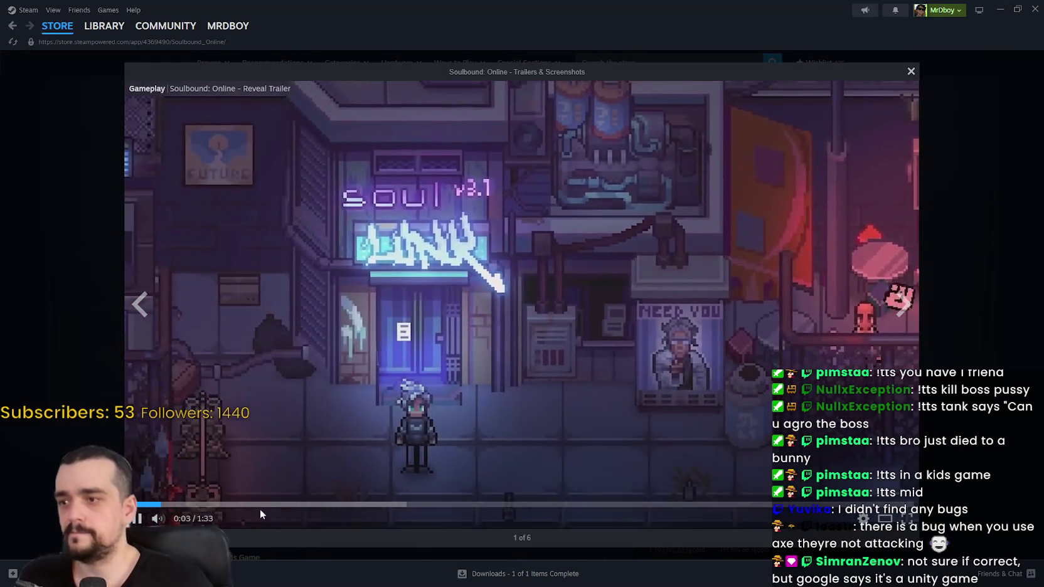
# Step: Skip the reveal trailer ahead to 1:06 and then 1:15, and close the viewer
pyautogui.click(269, 504)
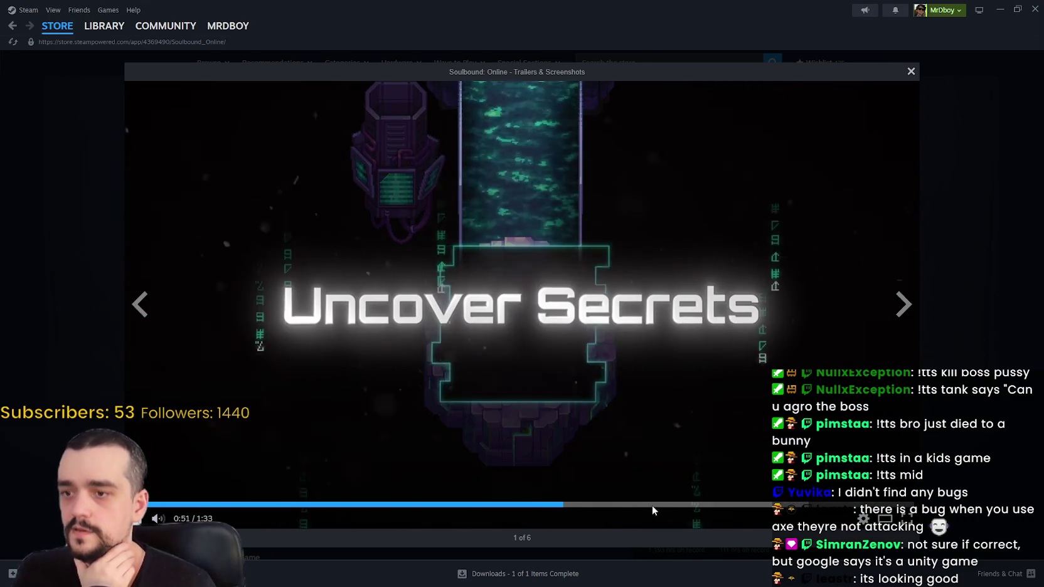
pyautogui.click(688, 499)
pyautogui.click(763, 504)
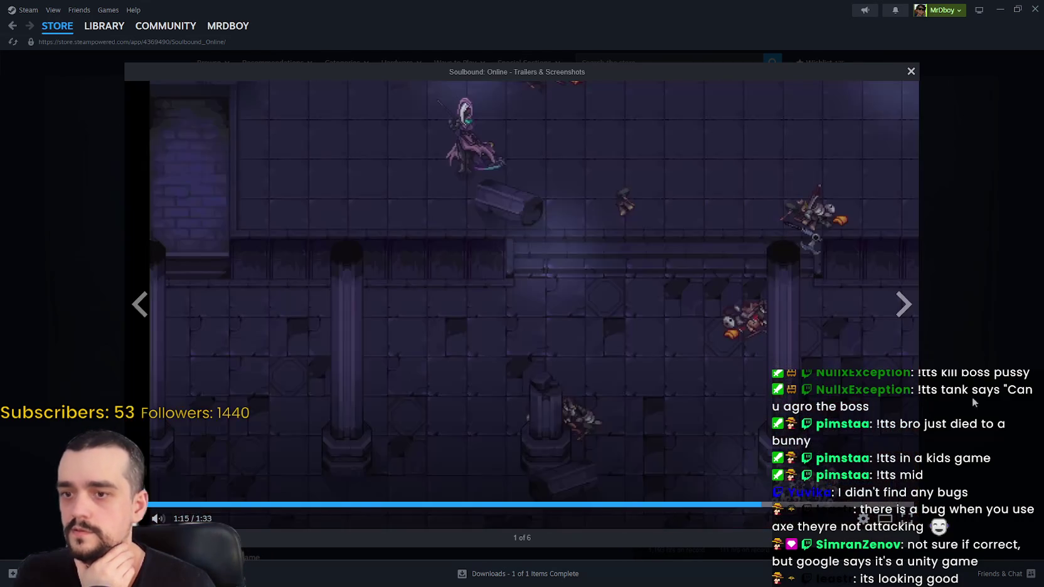
pyautogui.click(959, 316)
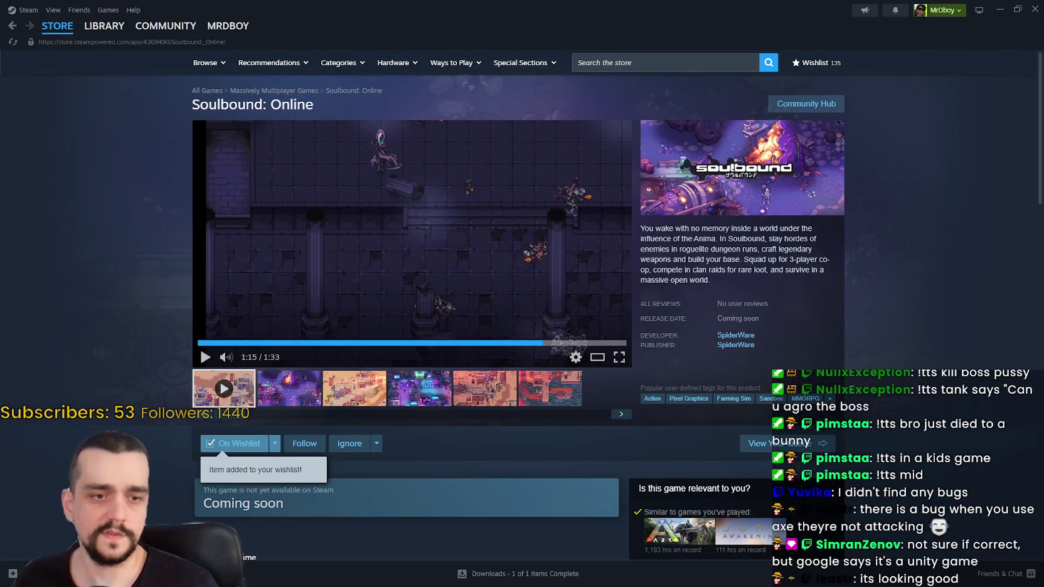
# Step: Close the browser window with the store page and scroll down the Steam store page
pyautogui.hotkey('alt', 'Tab')
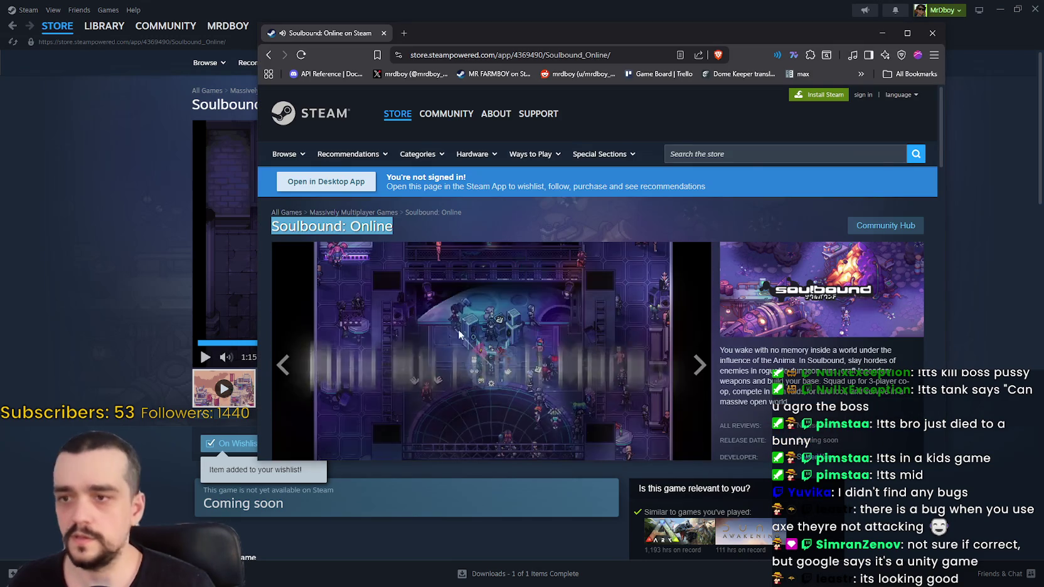
pyautogui.click(931, 35)
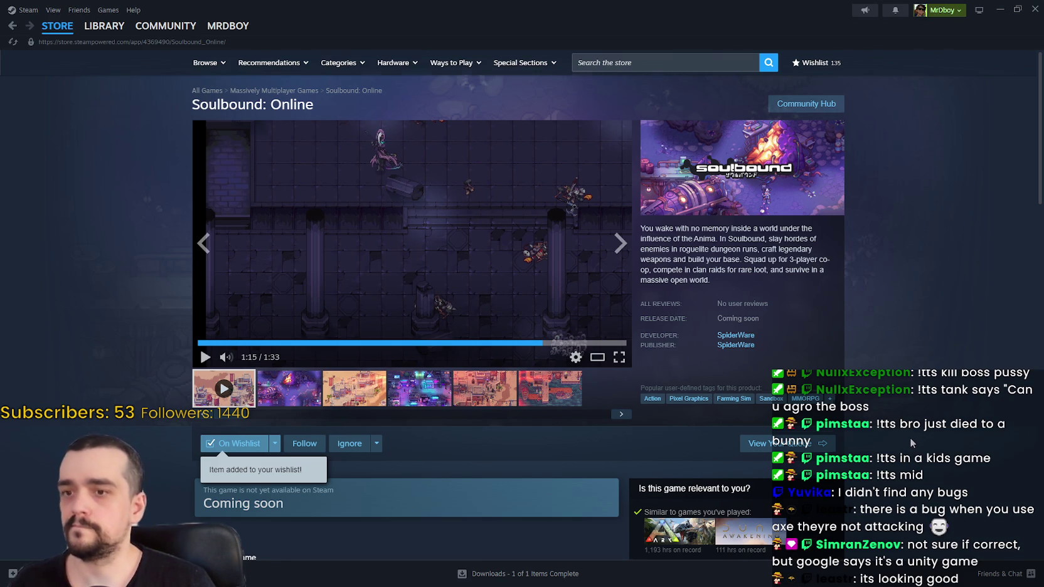
pyautogui.scroll(-3, 911, 439)
pyautogui.scroll(-4, 912, 396)
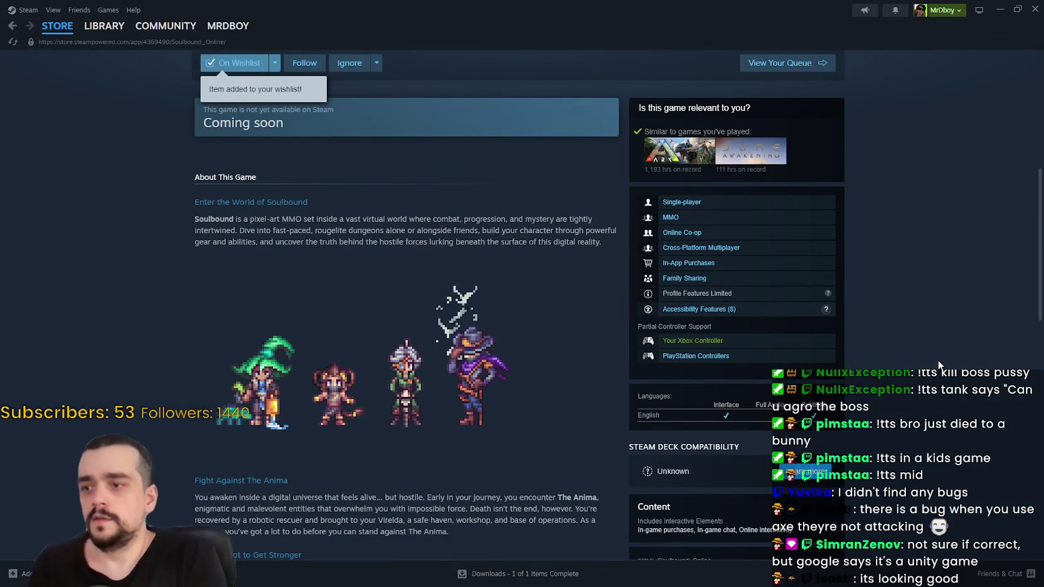
pyautogui.scroll(-8, 444, 323)
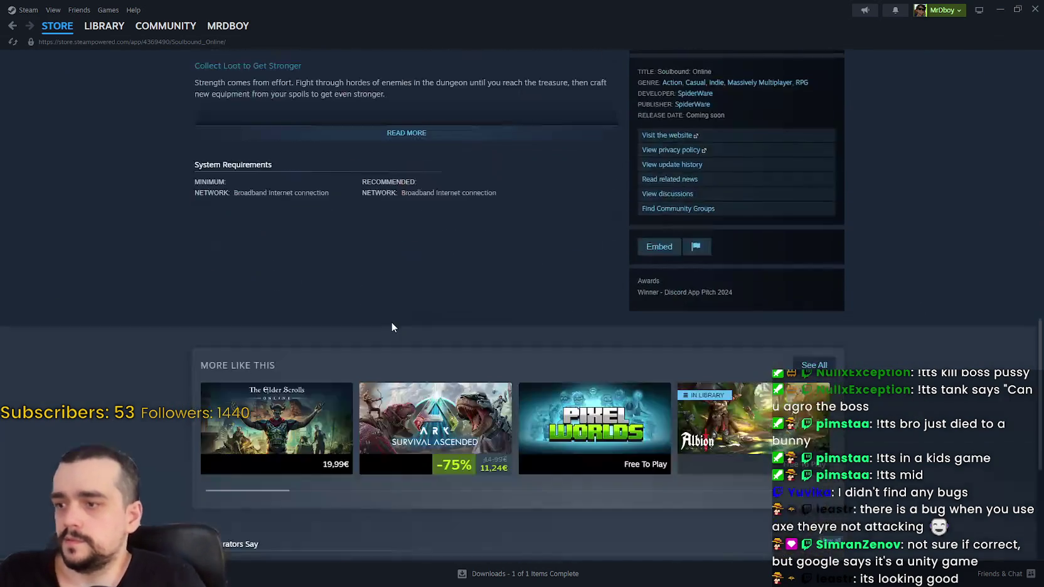
# Step: Expand the full Soulbound: Online description with READ MORE and scroll through it
pyautogui.scroll(5, 394, 323)
pyautogui.click(467, 407)
pyautogui.scroll(-8, 473, 406)
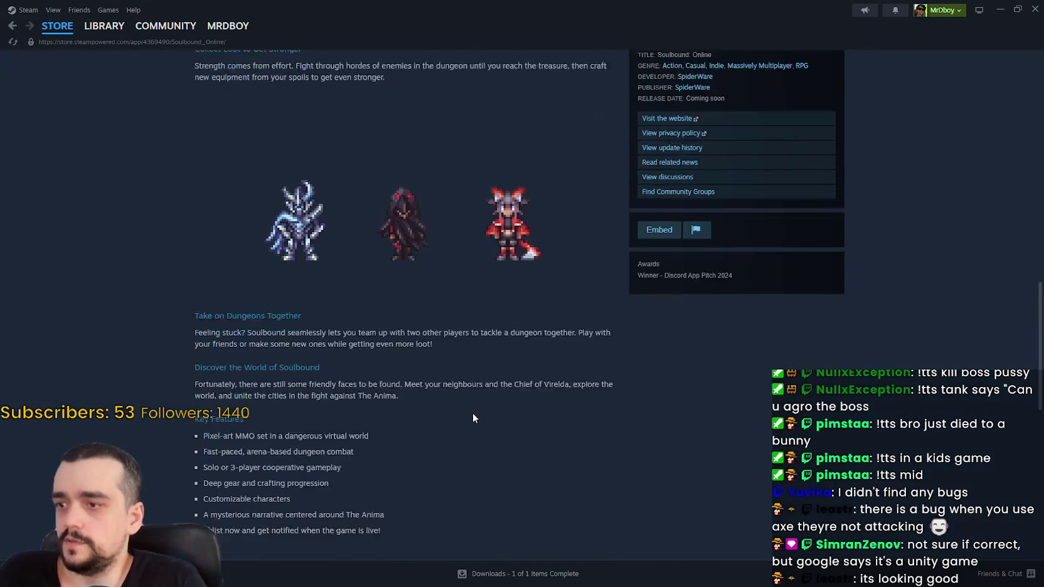
pyautogui.scroll(15, 475, 404)
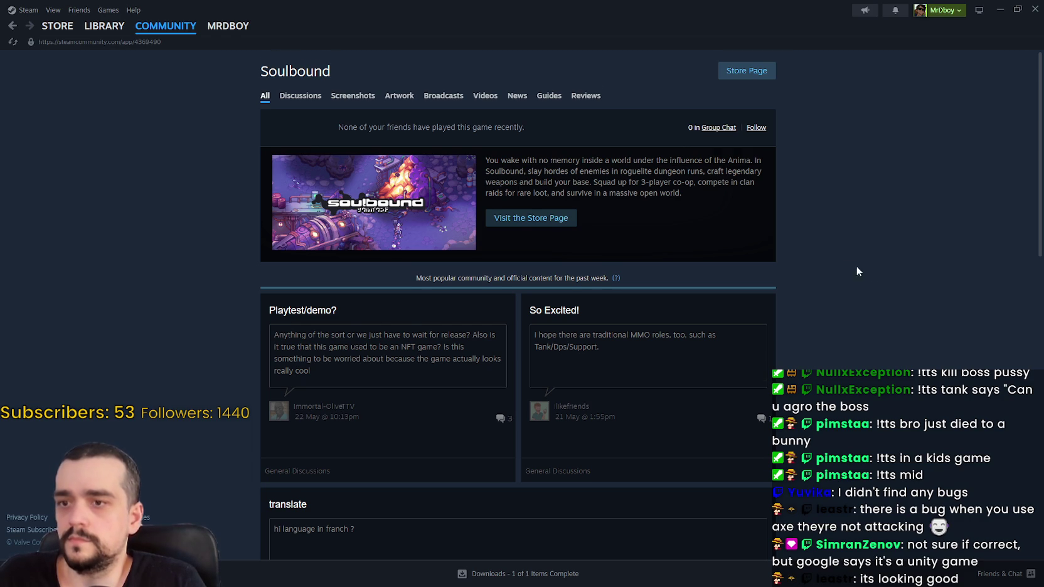
# Step: Scroll through the Soulbound community hub discussion posts and back up to the top
pyautogui.scroll(-5, 862, 267)
pyautogui.scroll(-6, 806, 254)
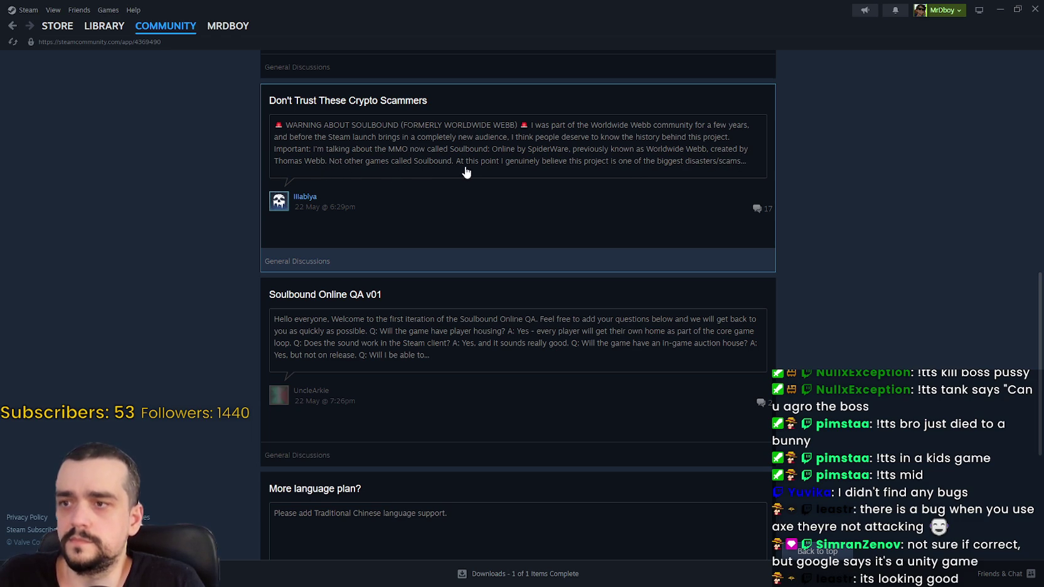
pyautogui.scroll(-3, 242, 315)
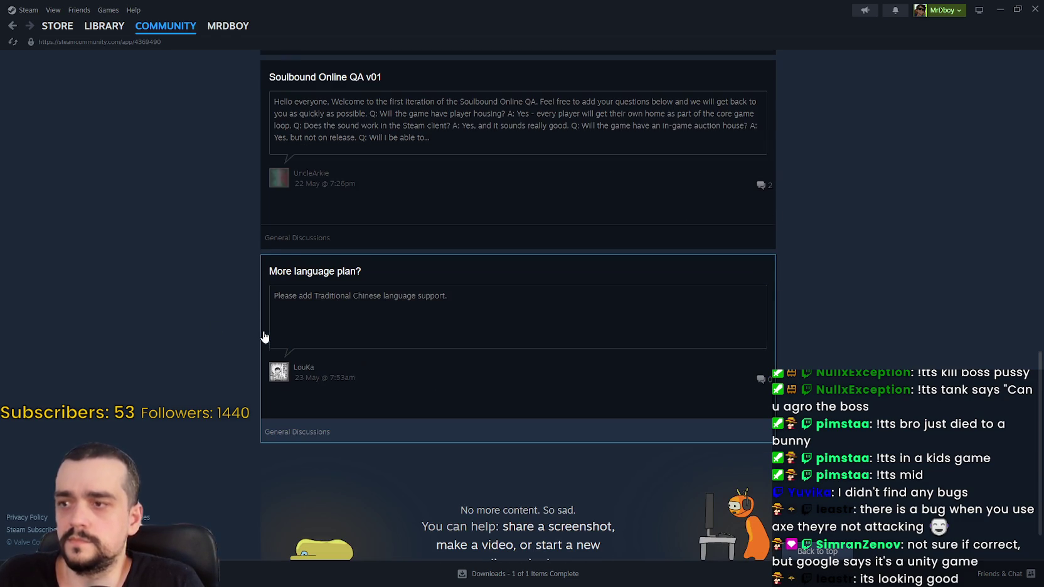
pyautogui.scroll(4, 259, 321)
pyautogui.scroll(10, 255, 312)
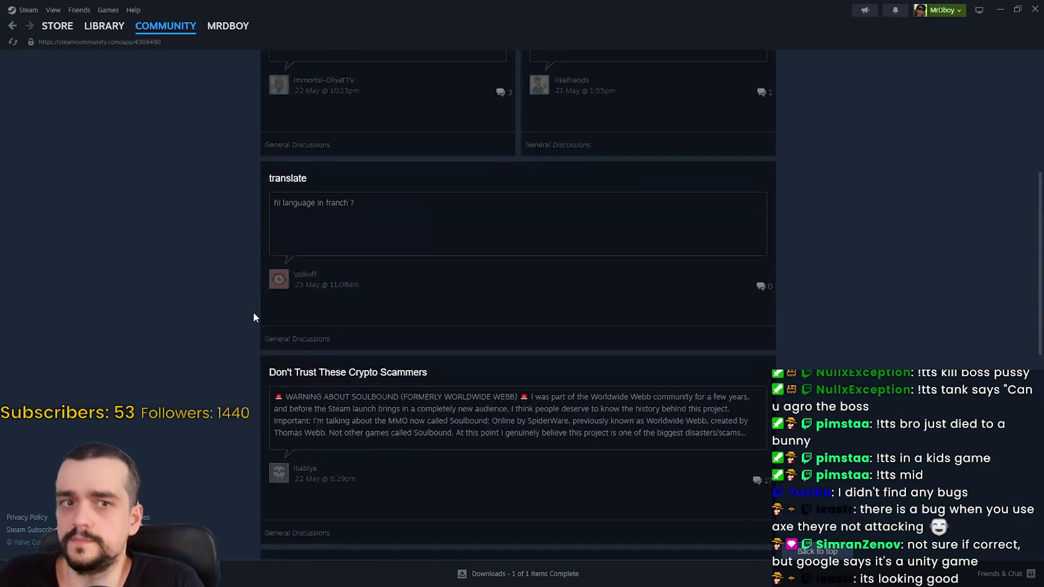
pyautogui.moveTo(47, 36)
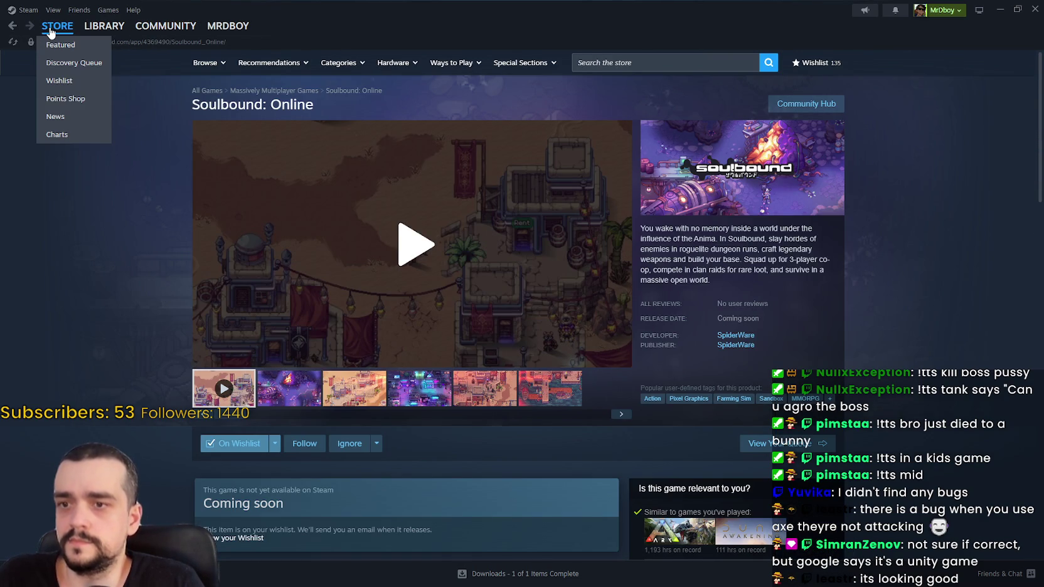
# Step: Show the Steam store front page, then leave Spirit Vale's world for character select
pyautogui.click(51, 33)
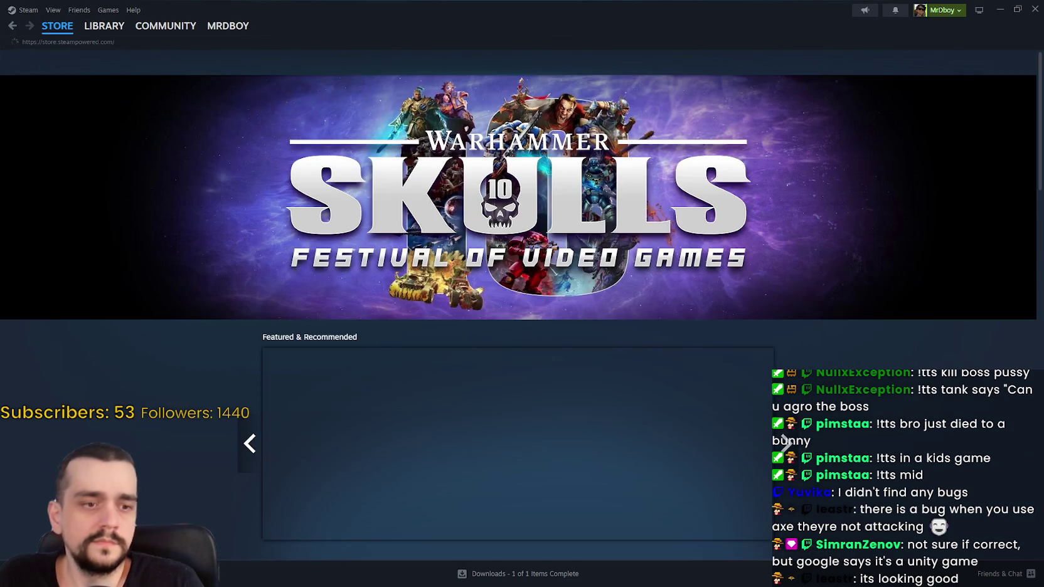
pyautogui.hotkey('alt', 'Tab')
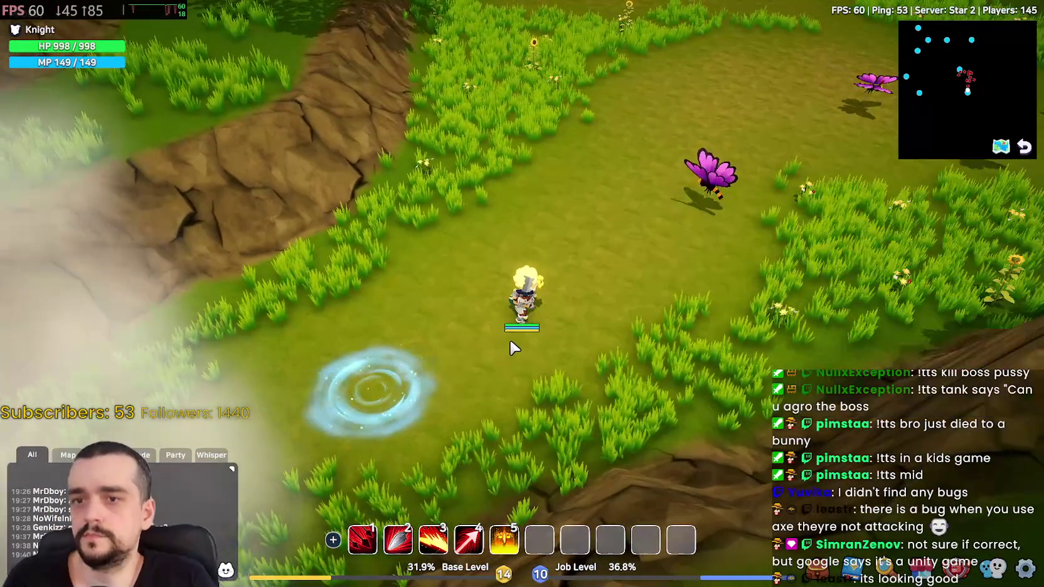
pyautogui.press('Escape')
pyautogui.click(207, 445)
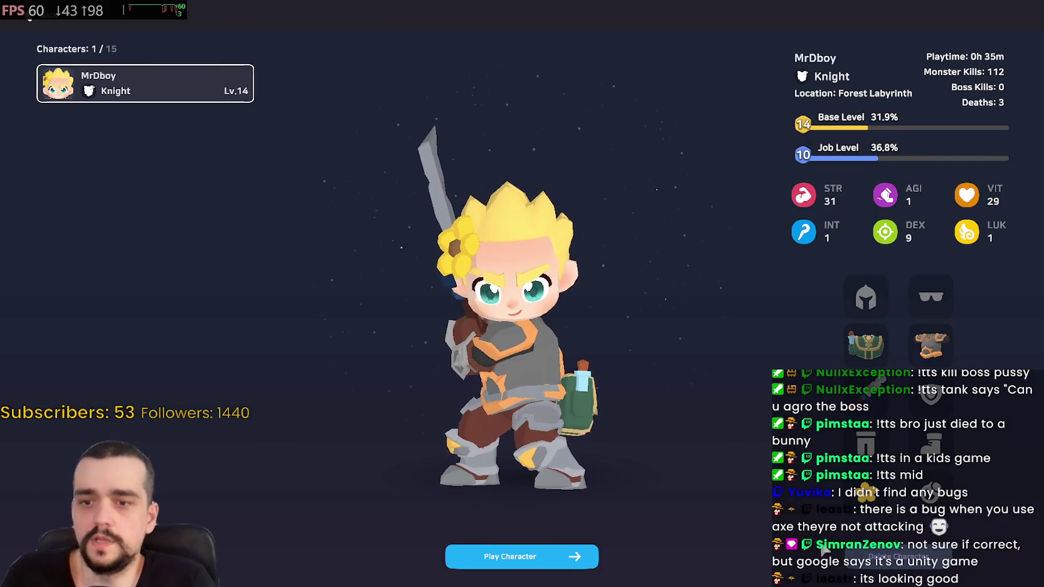
# Step: Back out to the title screen, confirm quitting the game, and close Steam
pyautogui.press('Escape')
pyautogui.press('Escape')
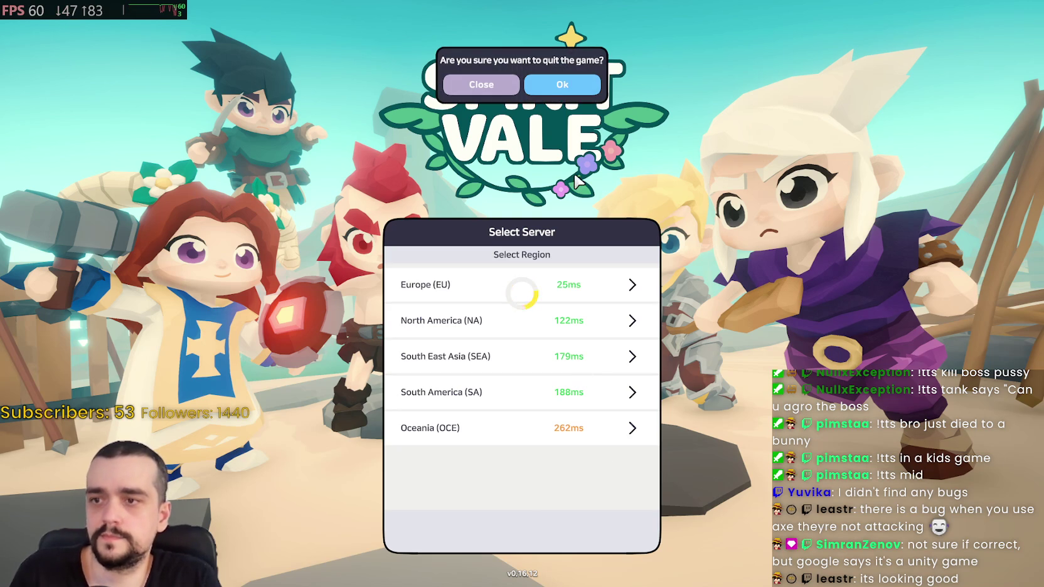
pyautogui.click(577, 92)
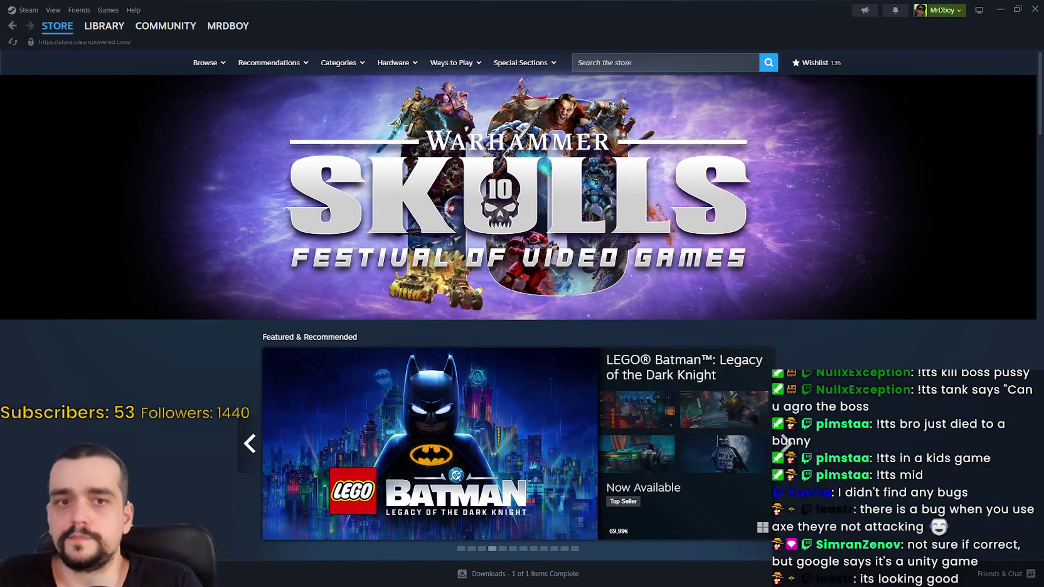
pyautogui.click(1036, 9)
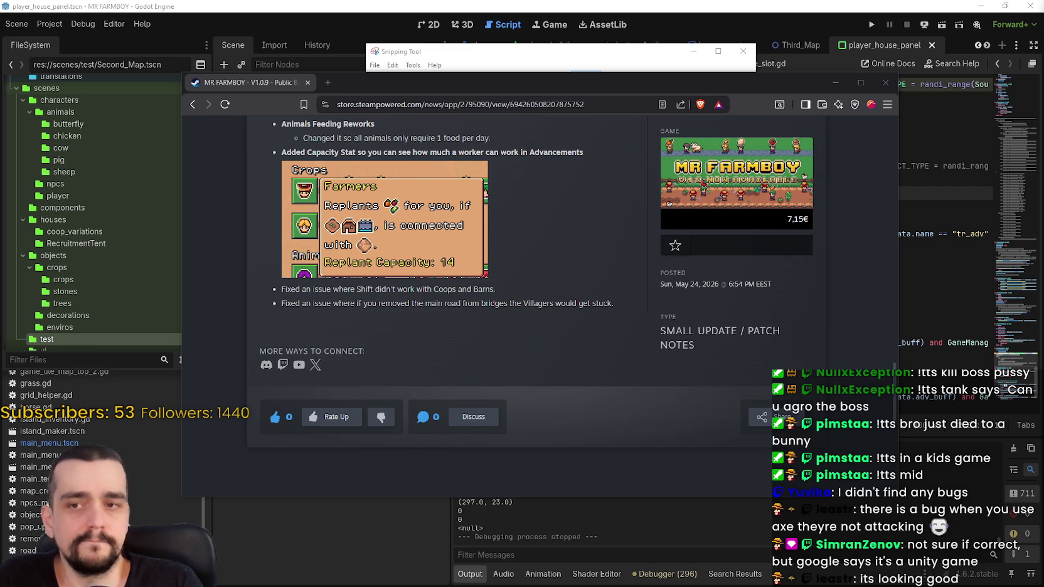
# Step: Close the Brave window showing MR FARMBOY's V1.0.9 patch notes
pyautogui.click(885, 84)
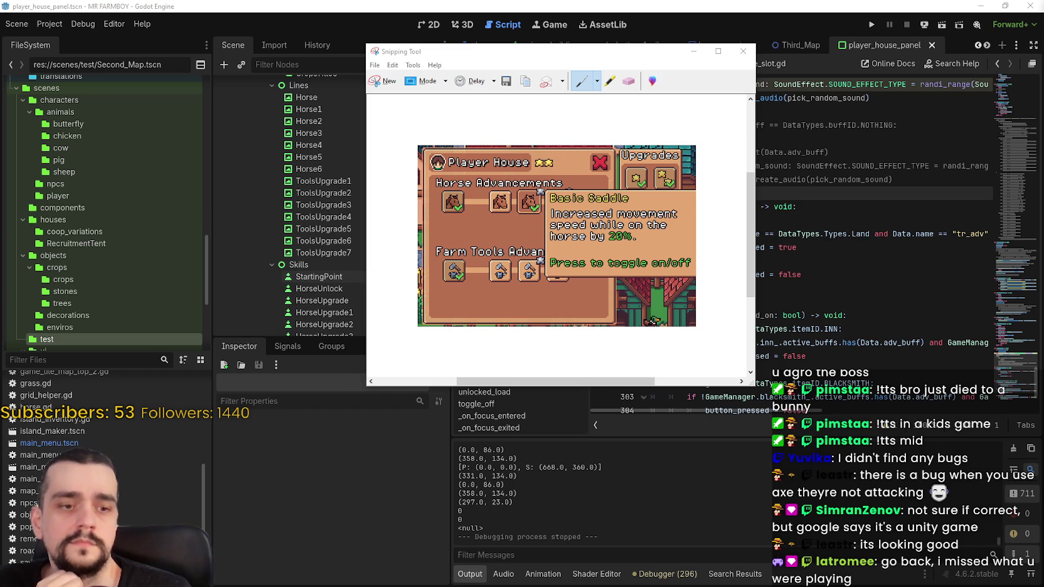
# Step: Close Snipping Tool without saving the capture and place the cursor at the end of line 294
pyautogui.click(743, 50)
pyautogui.click(650, 226)
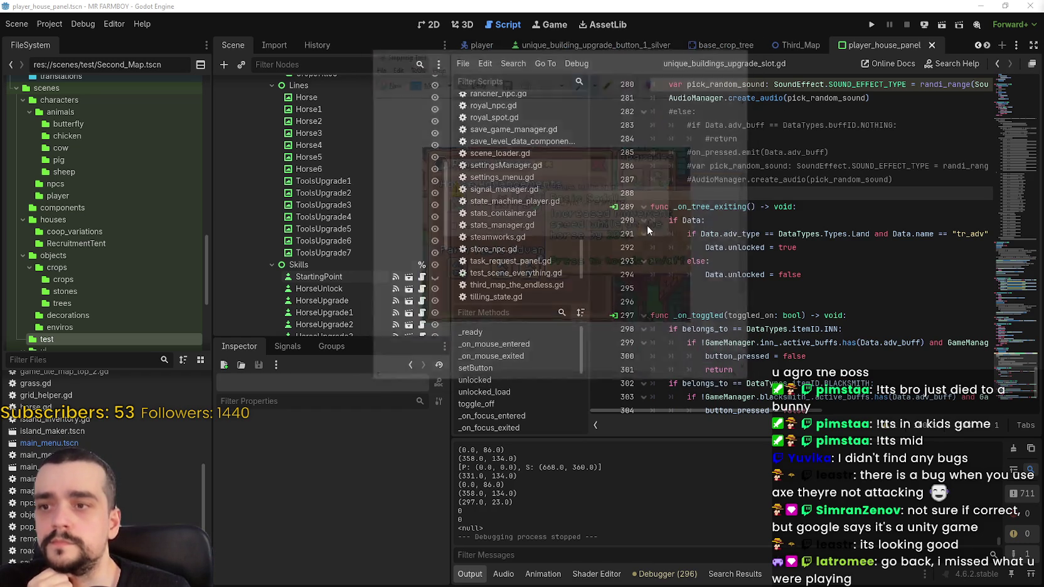
pyautogui.click(802, 274)
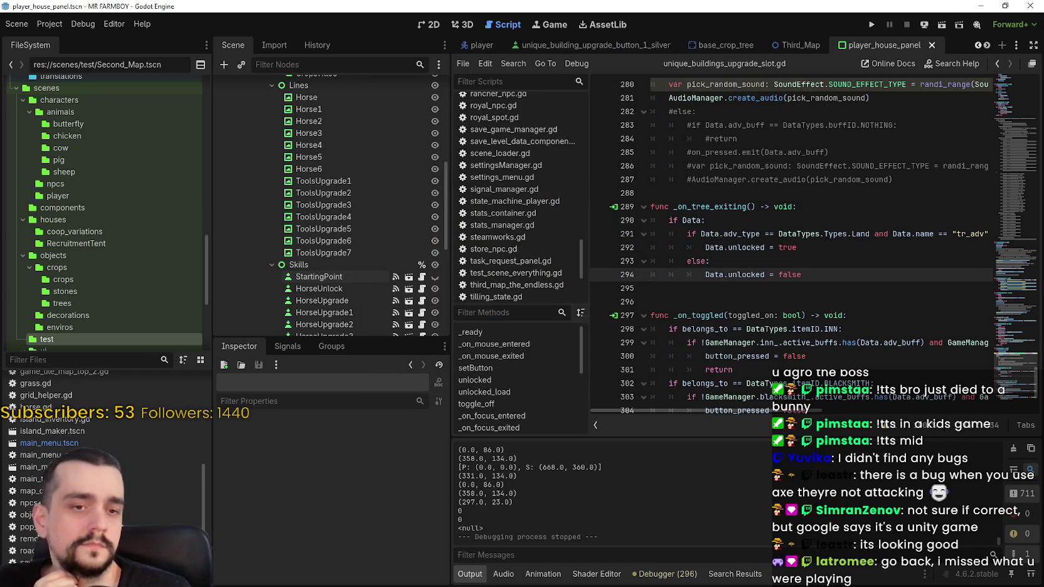